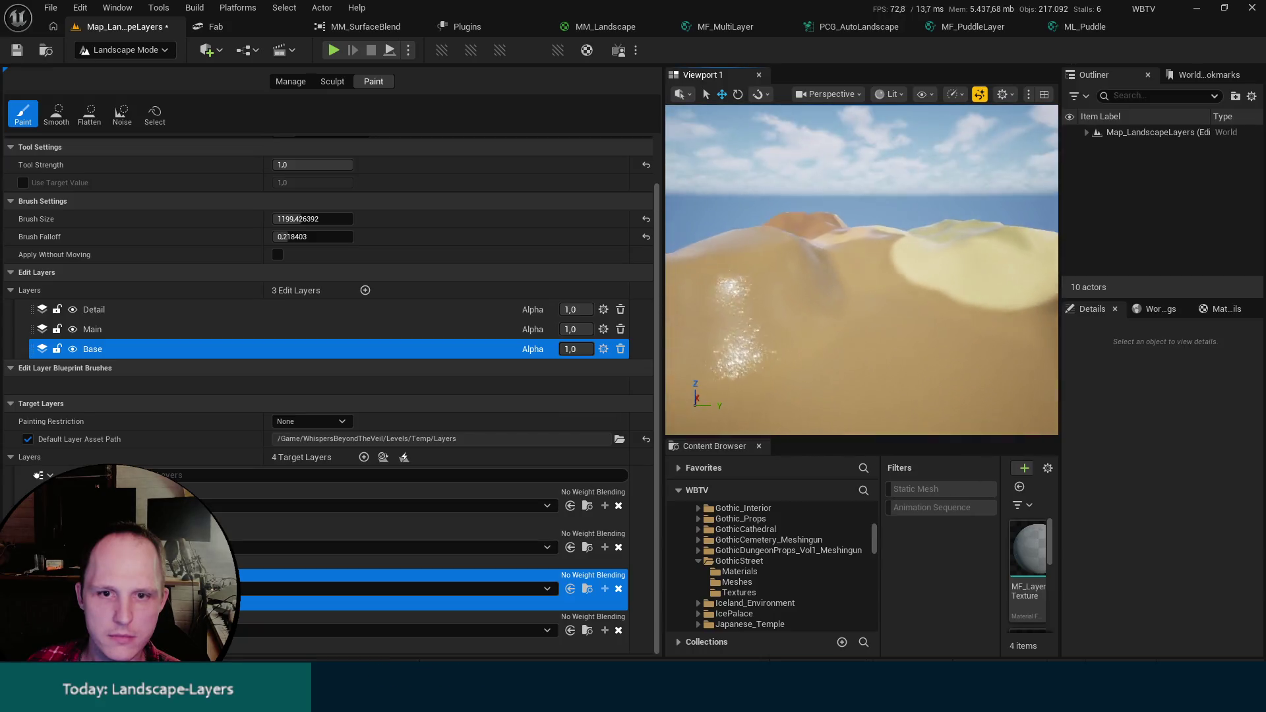
In MM_Landscape, wire ML_Puddle into the Layer Blend's Layer Puddle input and apply.
scroll(826, 247, "down", 2)
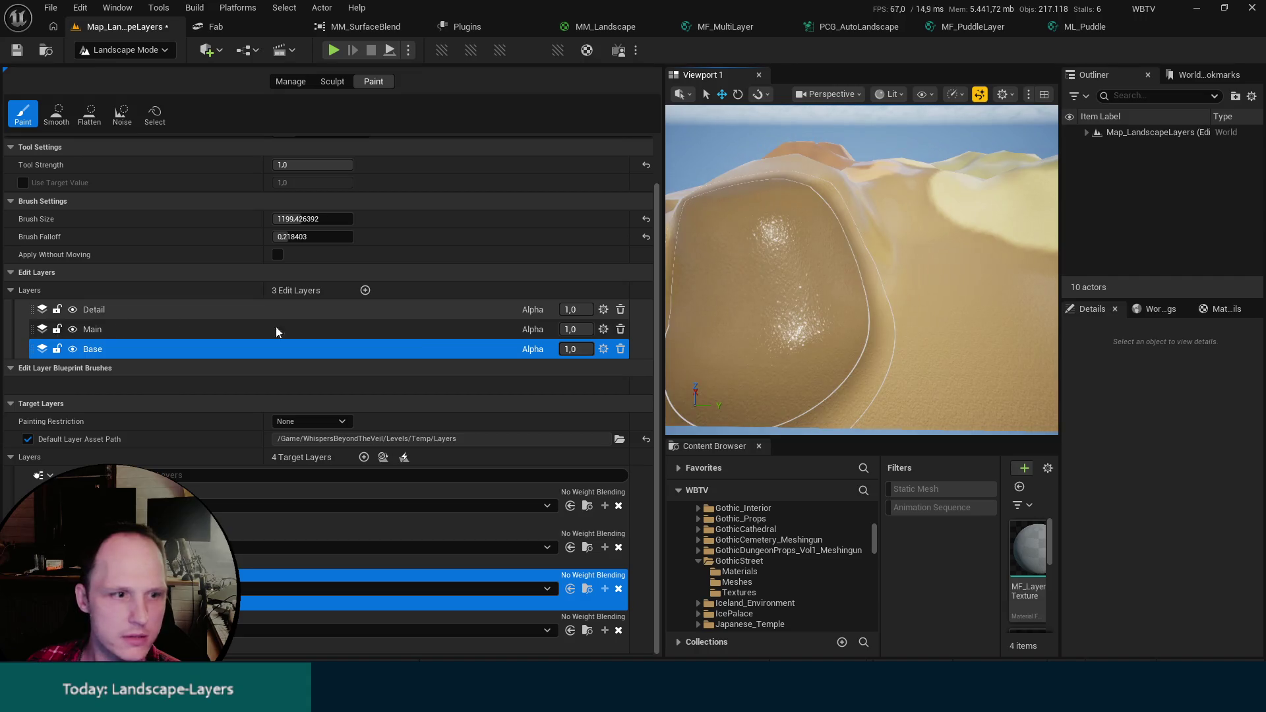
scroll(839, 354, "down", 6)
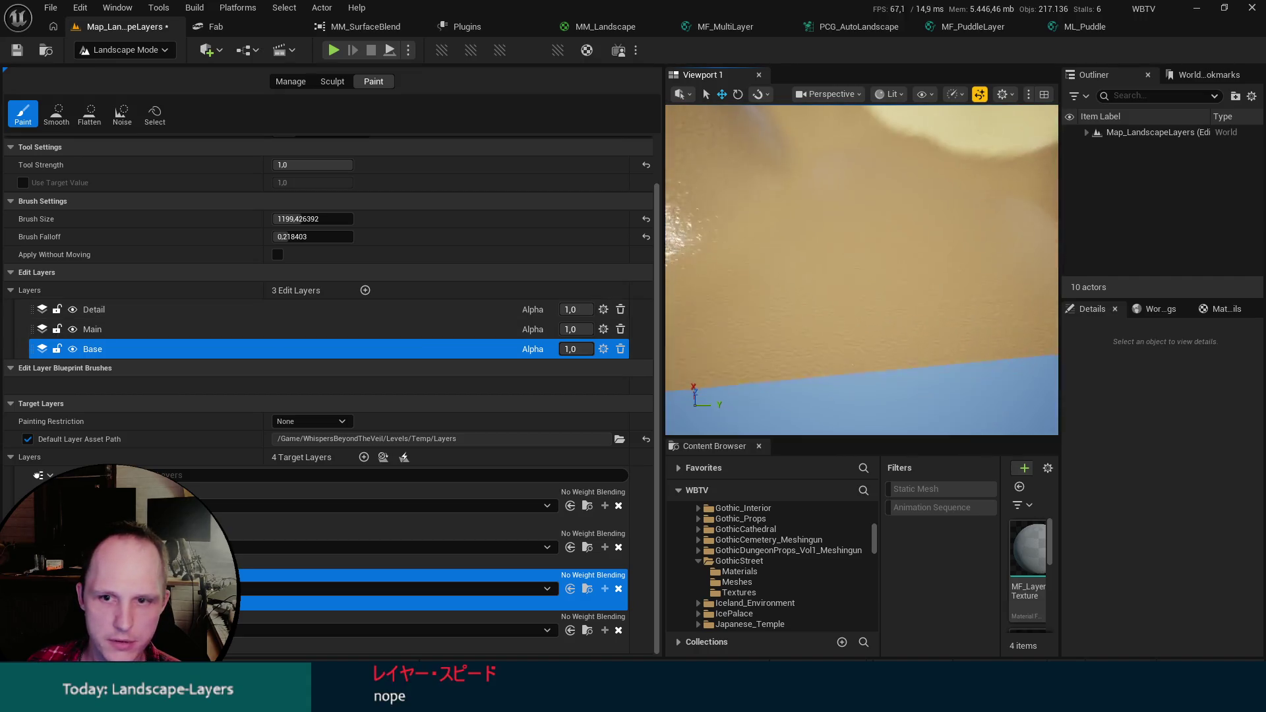
scroll(861, 269, "up", 5)
scroll(861, 269, "up", 2)
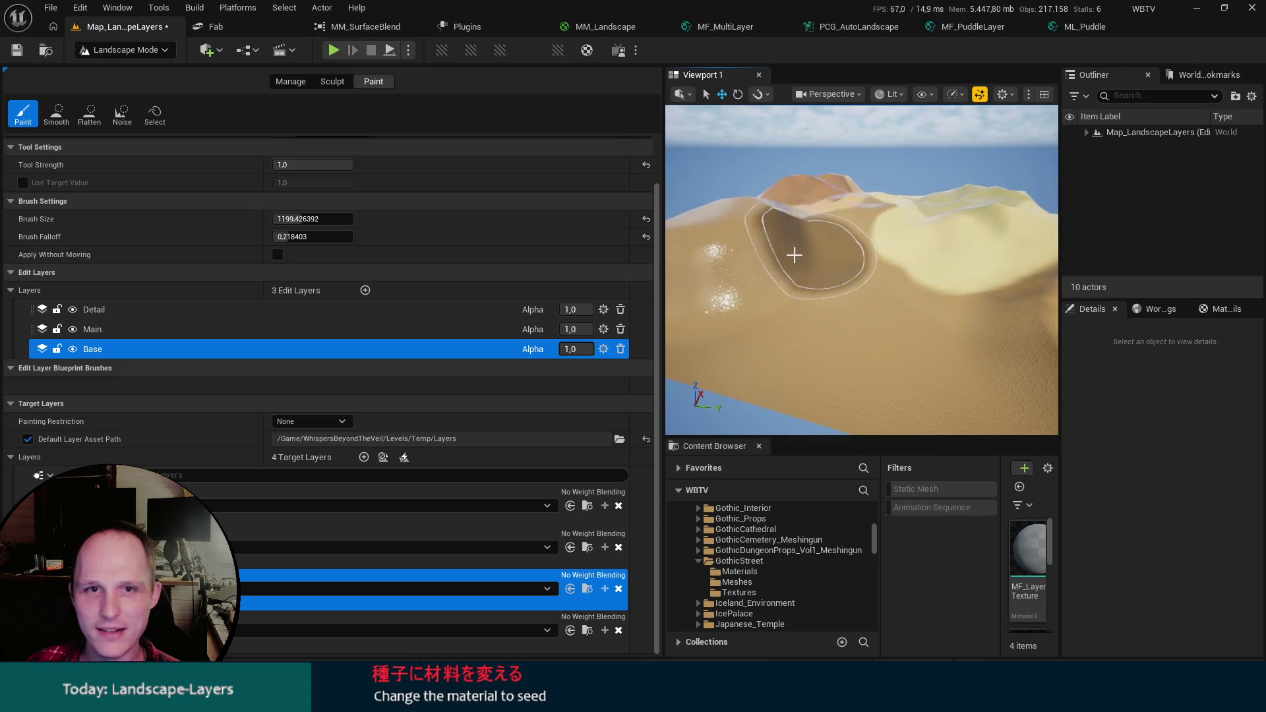
left_click(579, 29)
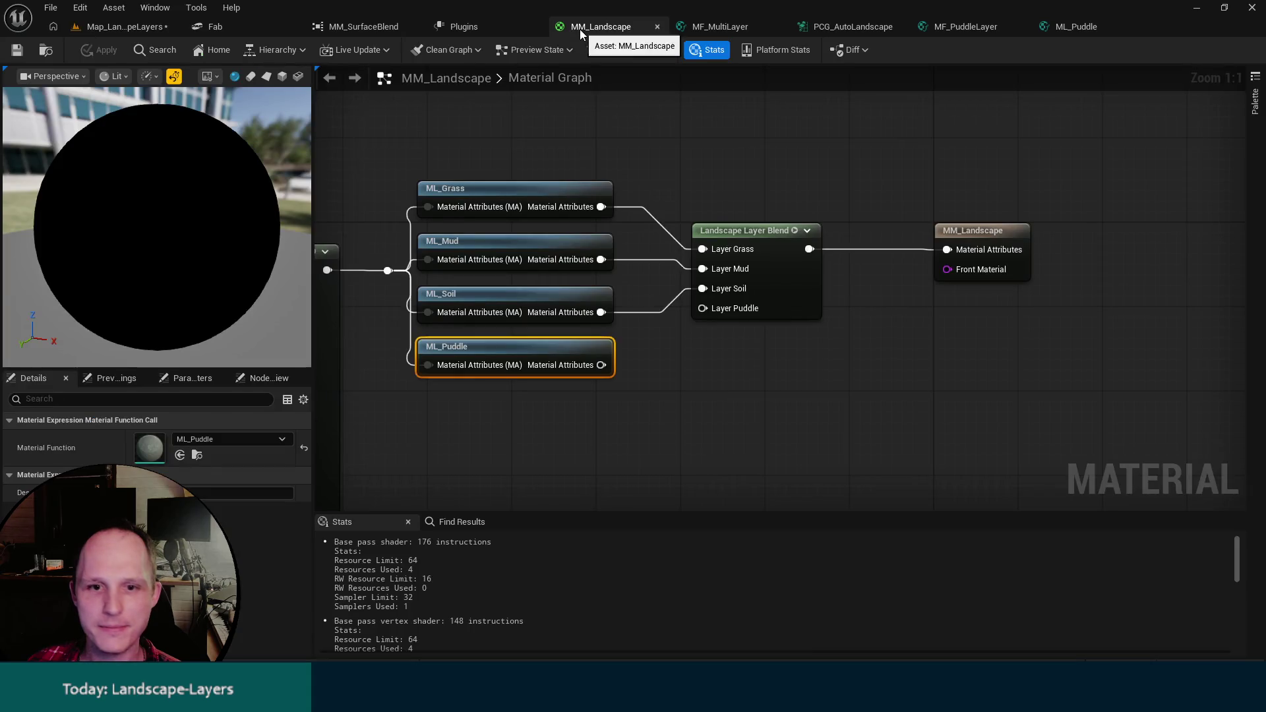
mouse_move(602, 364)
left_mouse_down()
mouse_move(698, 323)
mouse_move(703, 308)
left_mouse_up()
key("ctrl+s")
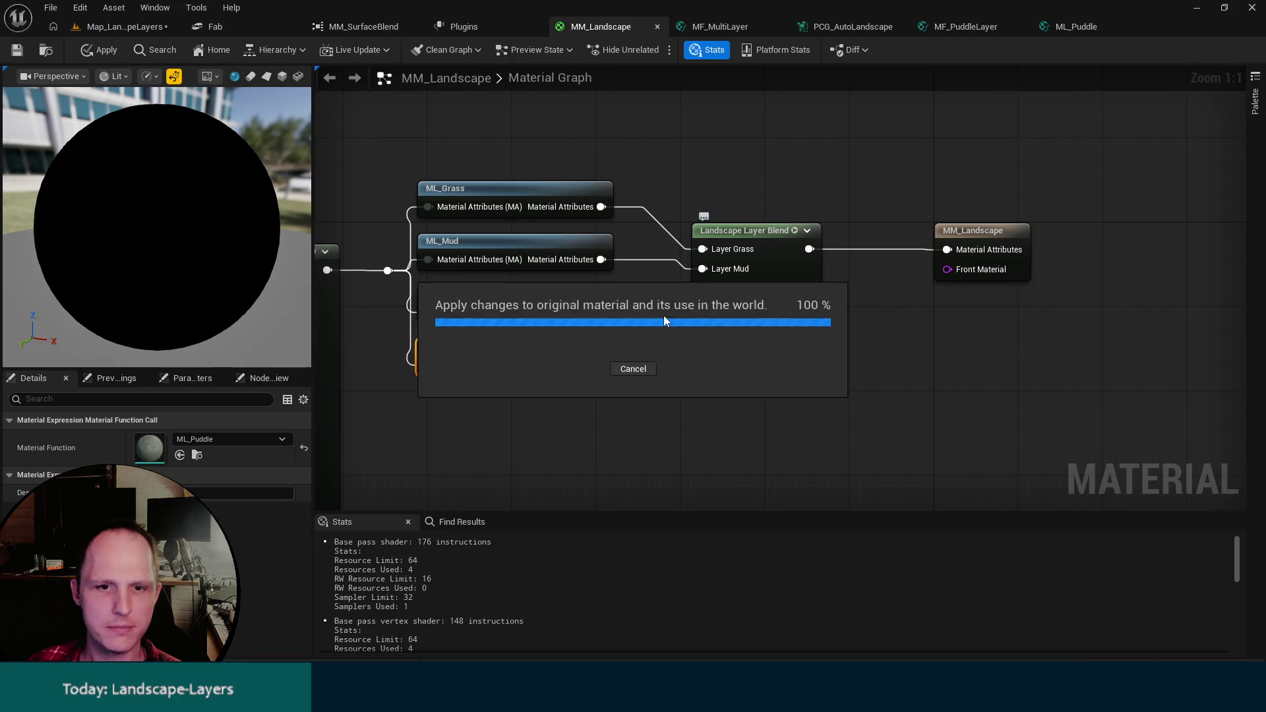
Return to the Map_LandscapeLayers level near the hillside, then bring up the MF_MultiLayer graph.
left_click(91, 29)
mouse_move(873, 327)
left_mouse_down()
mouse_move(787, 324)
mouse_move(850, 297)
mouse_move(851, 225)
mouse_move(858, 263)
mouse_move(857, 237)
mouse_move(857, 251)
mouse_move(835, 226)
left_mouse_up()
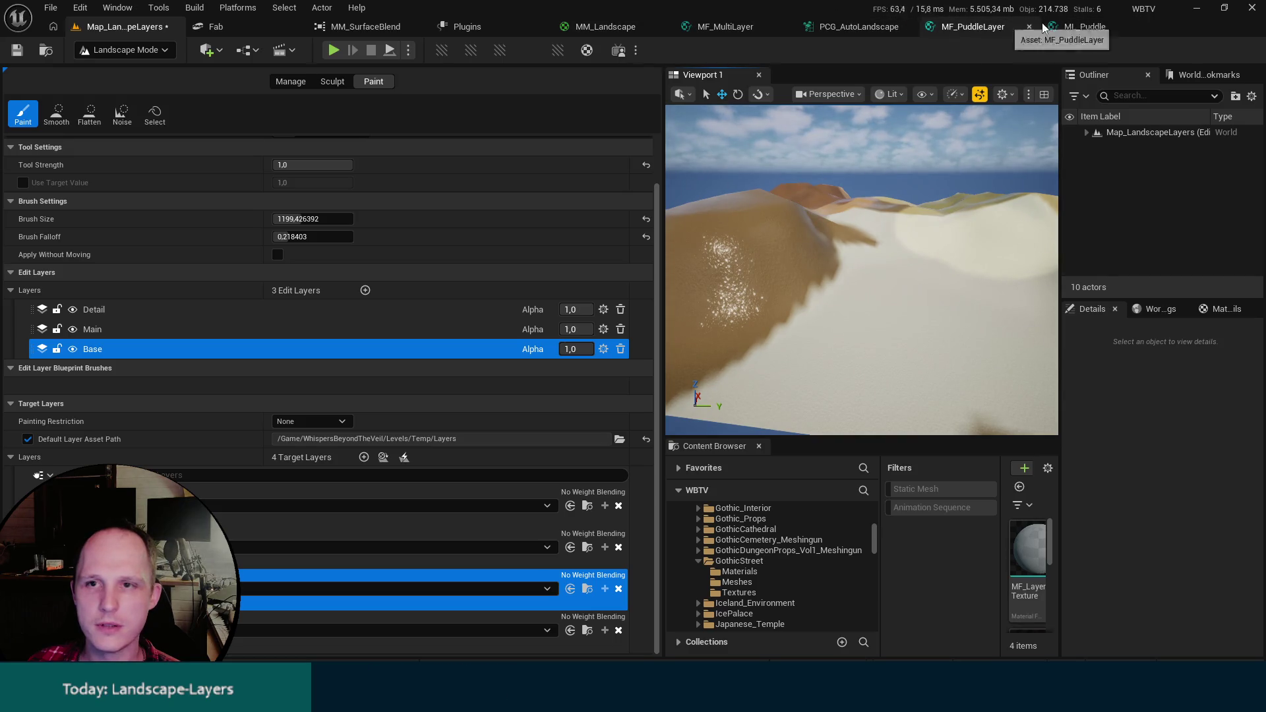
left_click(726, 27)
Center MF_MultiLayer's ORM / RMA comment and show the Content Drawer's landscape layer assets.
scroll(800, 368, "up", 5)
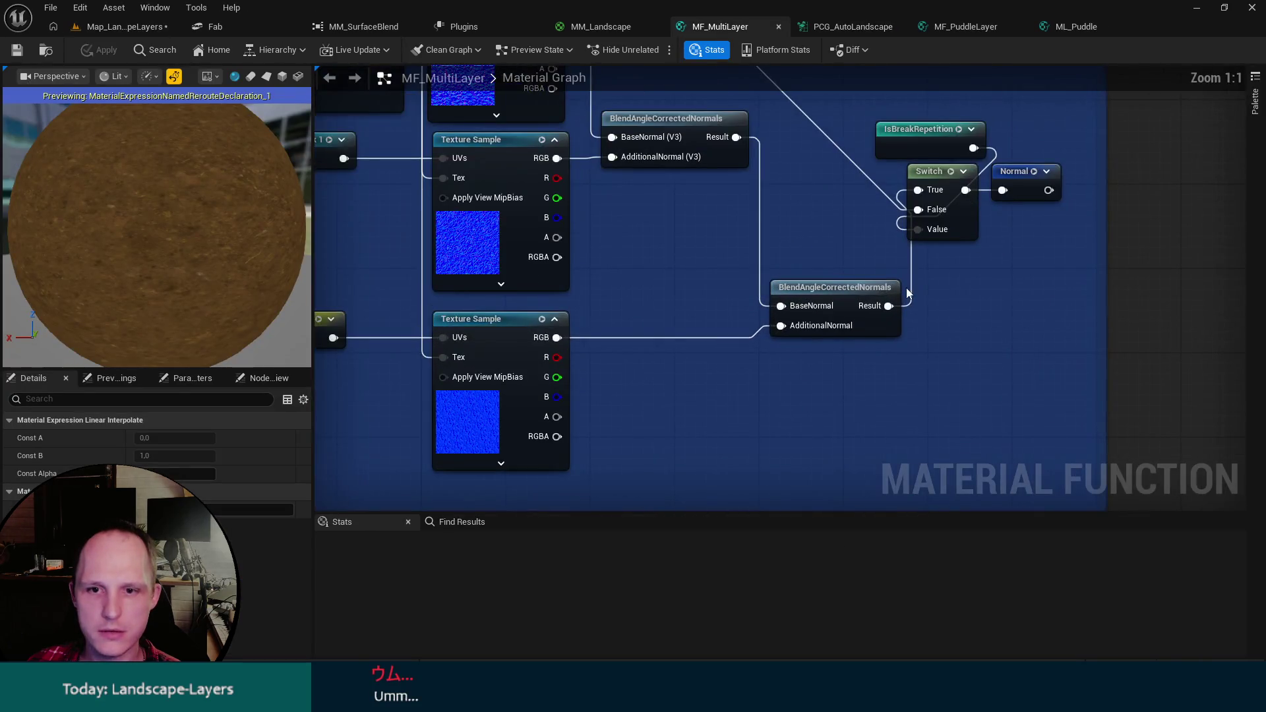
scroll(628, 302, "down", 3)
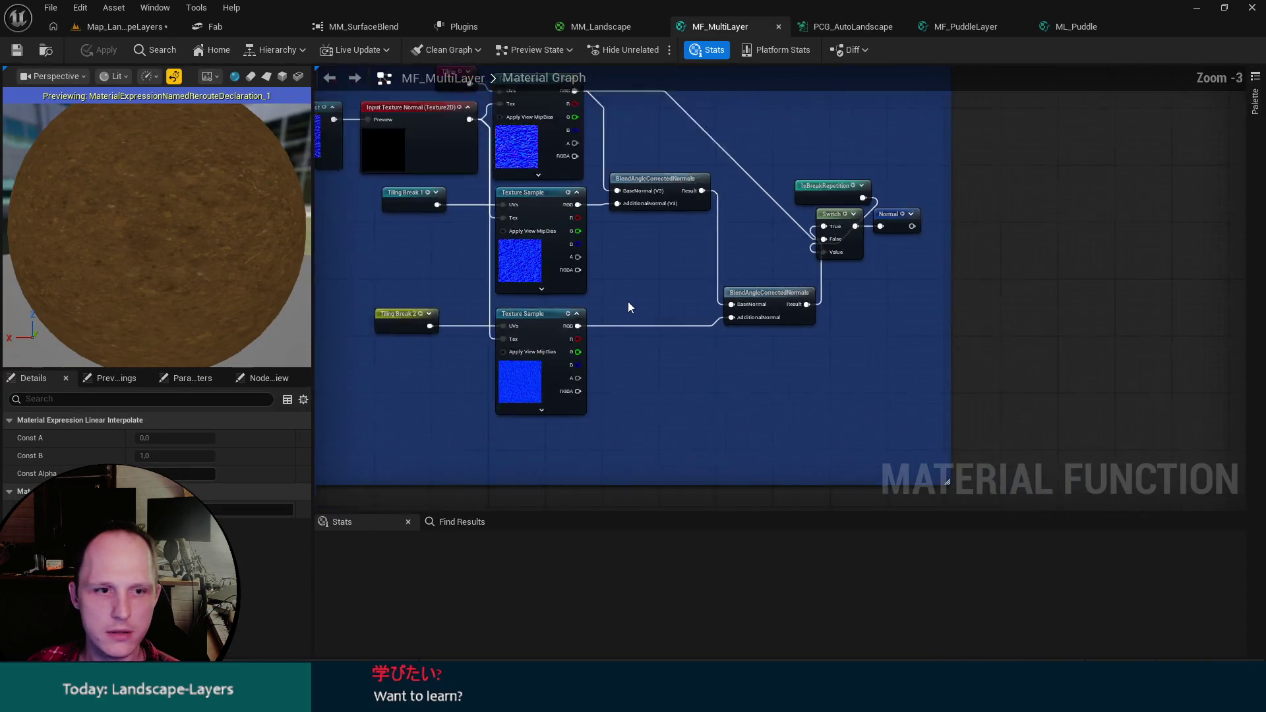
left_click_drag(737, 183, 465, 137)
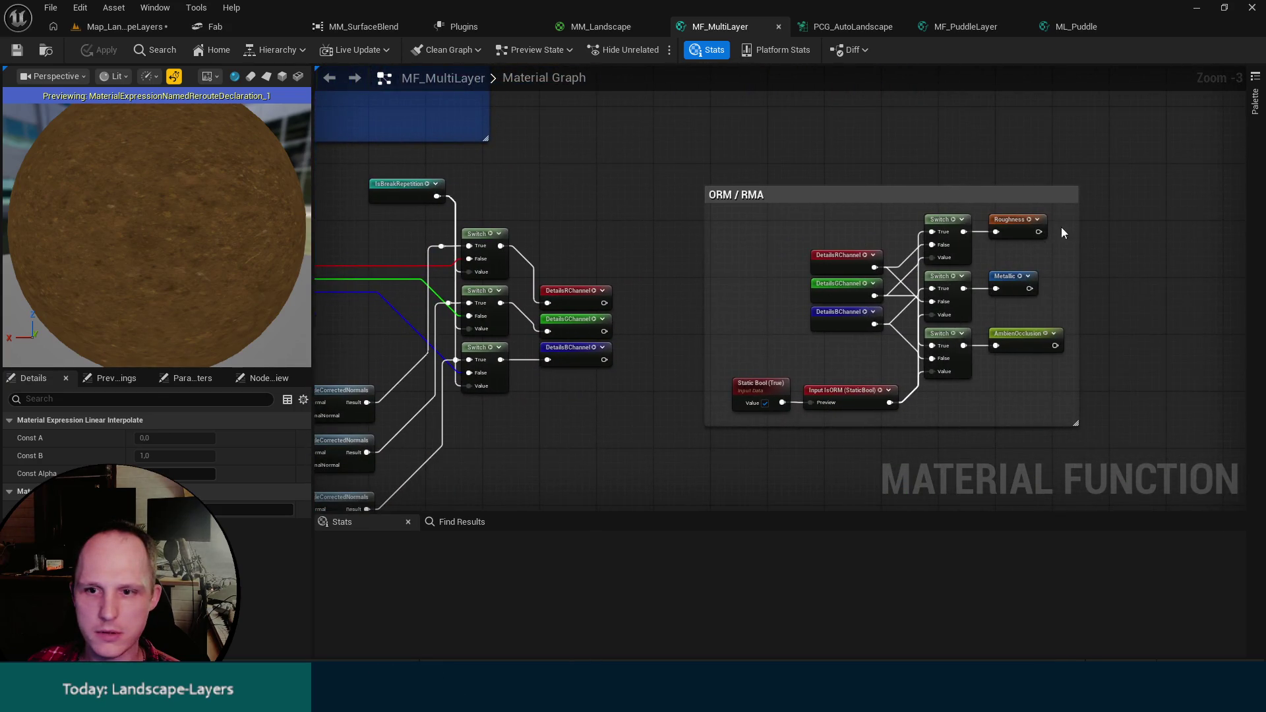
left_click_drag(1062, 228, 976, 213)
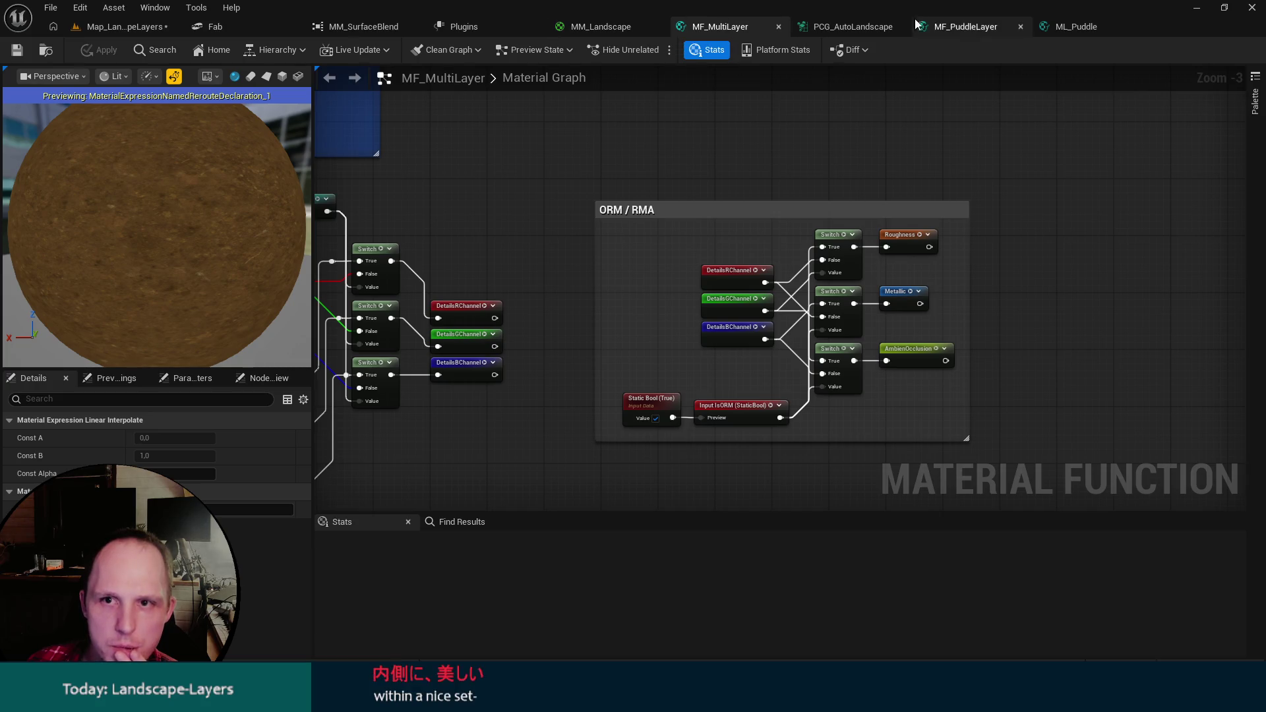
key("ctrl+space")
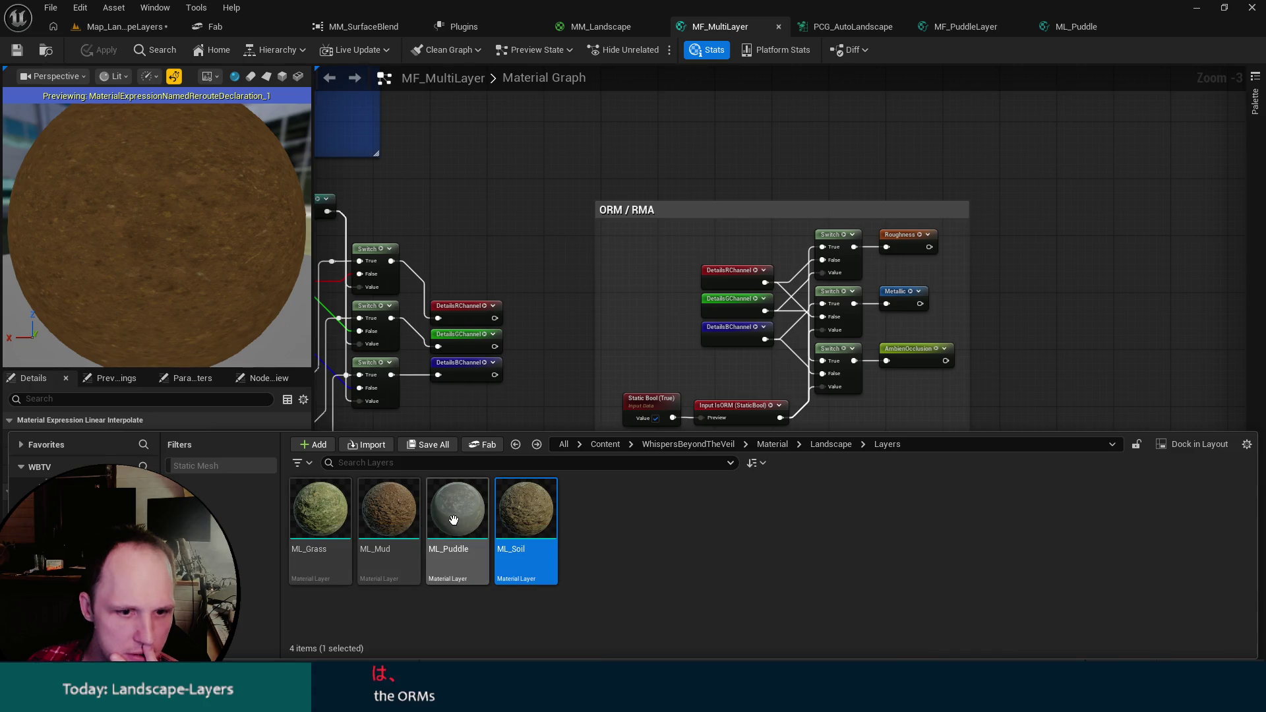
Open the ML_Puddle, ML_Mud, ML_Grass and ML_Soil material layers from the Content Drawer.
double_click(526, 507)
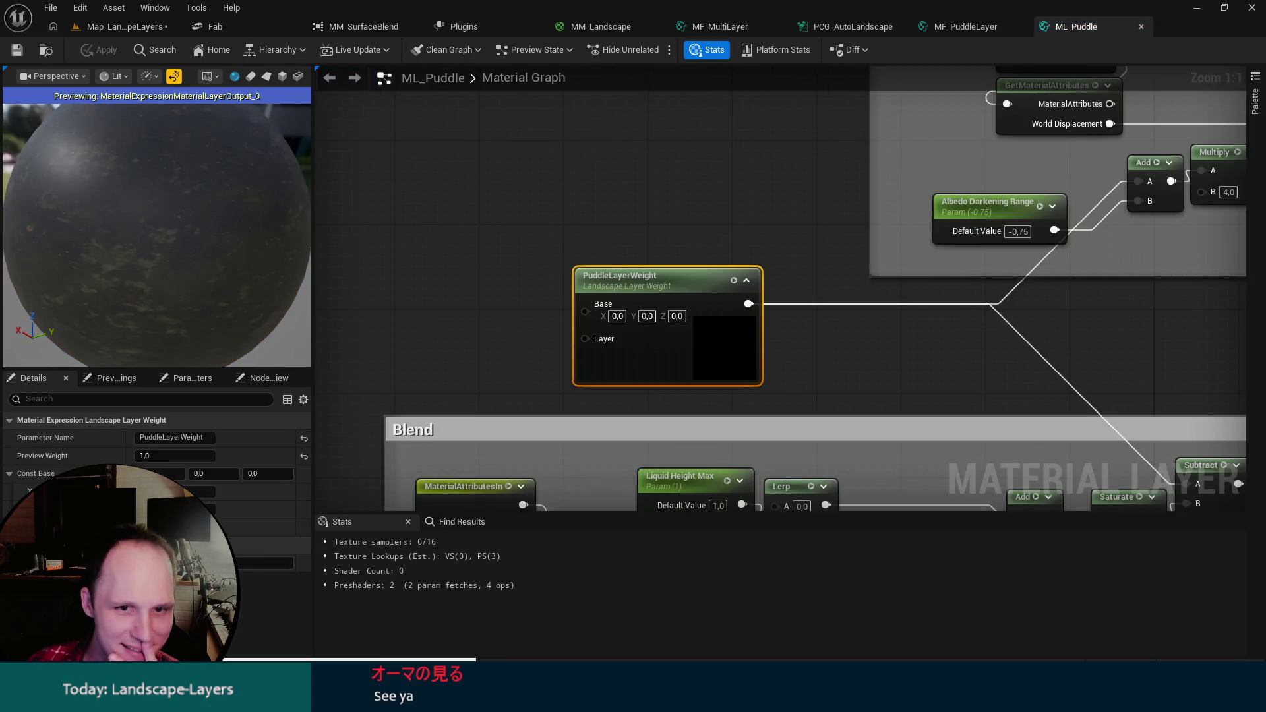
key("ctrl+space")
double_click(366, 516)
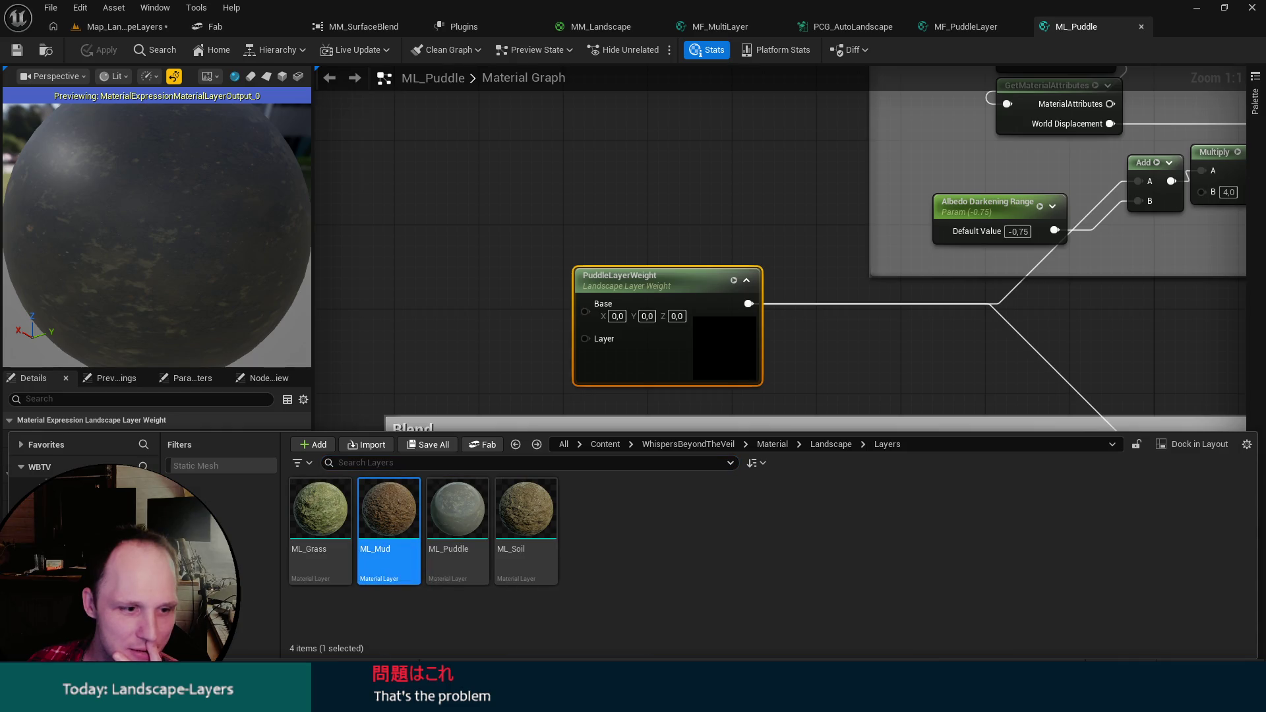
key("ctrl+space")
left_click(325, 525)
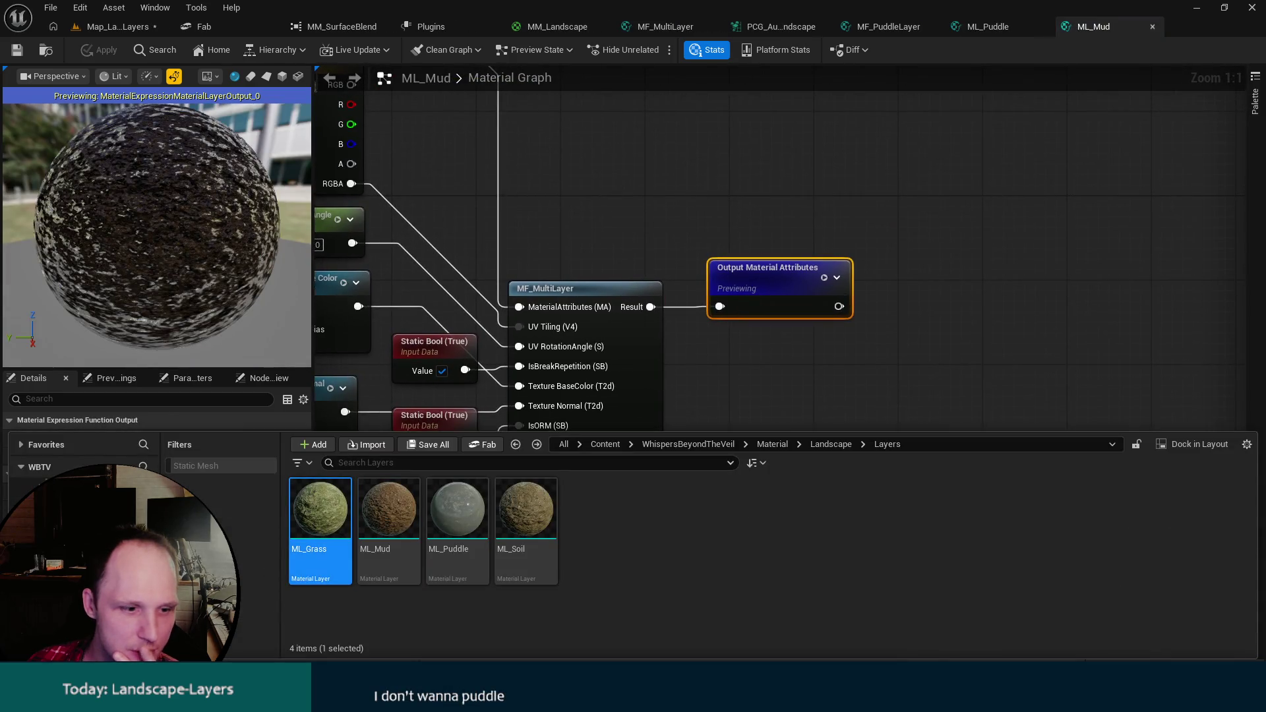
double_click(325, 525)
key("ctrl+space")
left_click(556, 541)
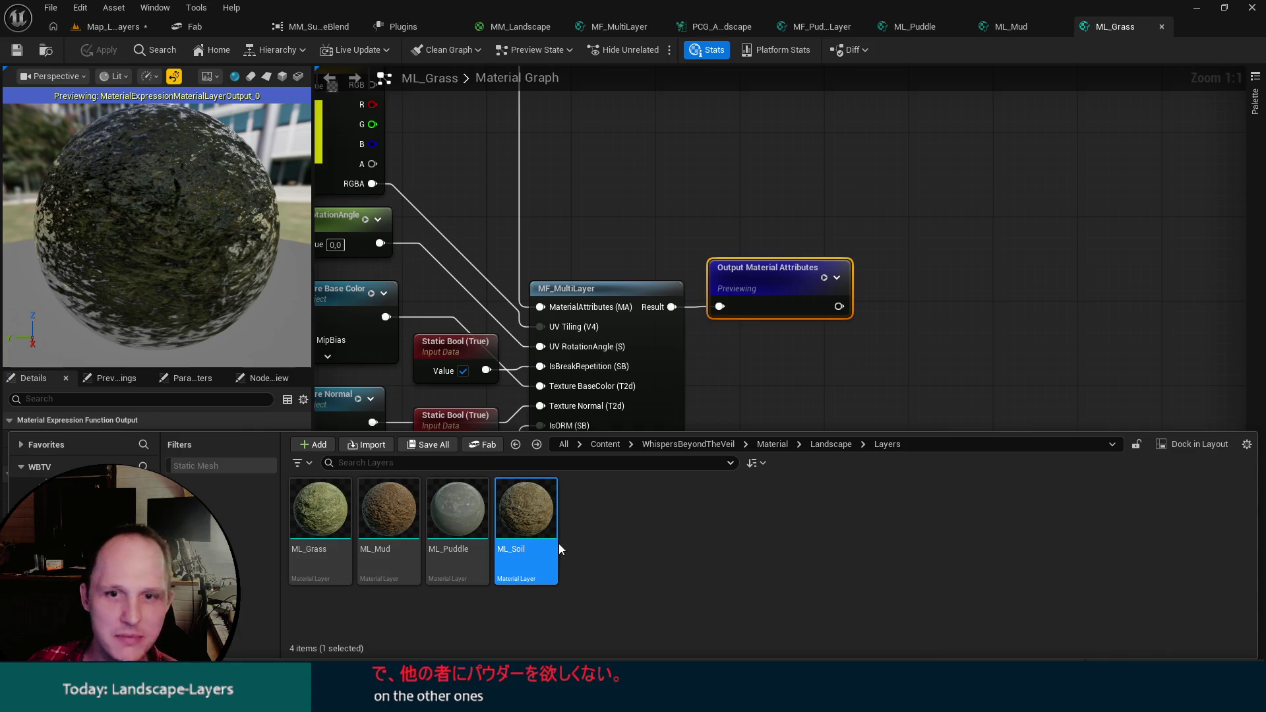
double_click(557, 547)
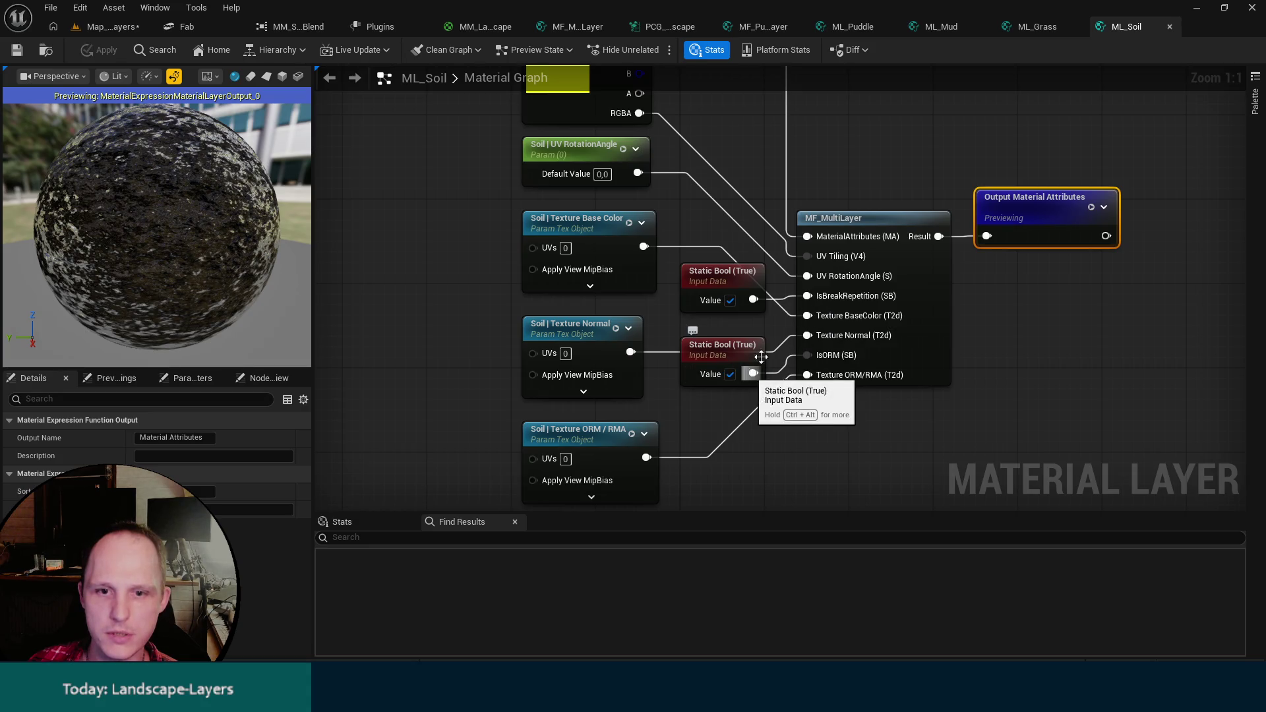
Look through the layer graphs, close ML_Mud, ML_Grass and ML_Soil, and return to MF_MultiLayer.
left_click(1037, 26)
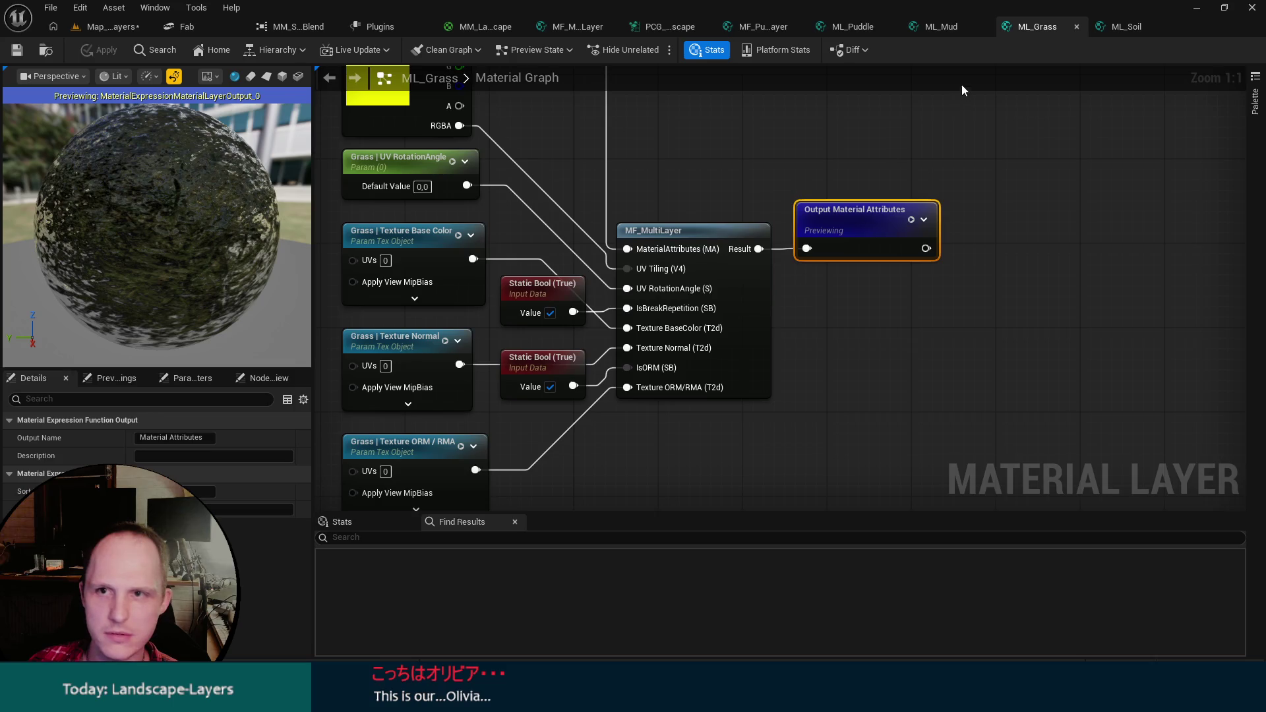
left_click(941, 28)
left_click(854, 25)
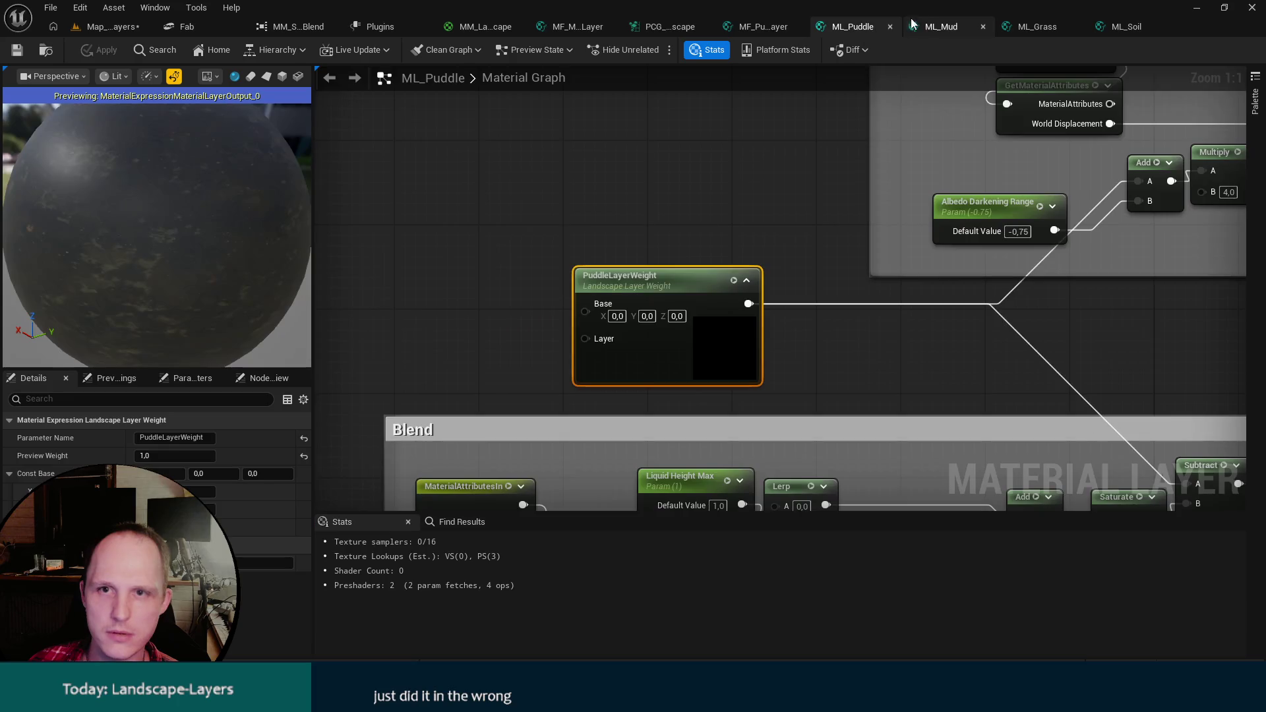
middle_click(941, 26)
middle_click(1106, 25)
middle_click(1106, 25)
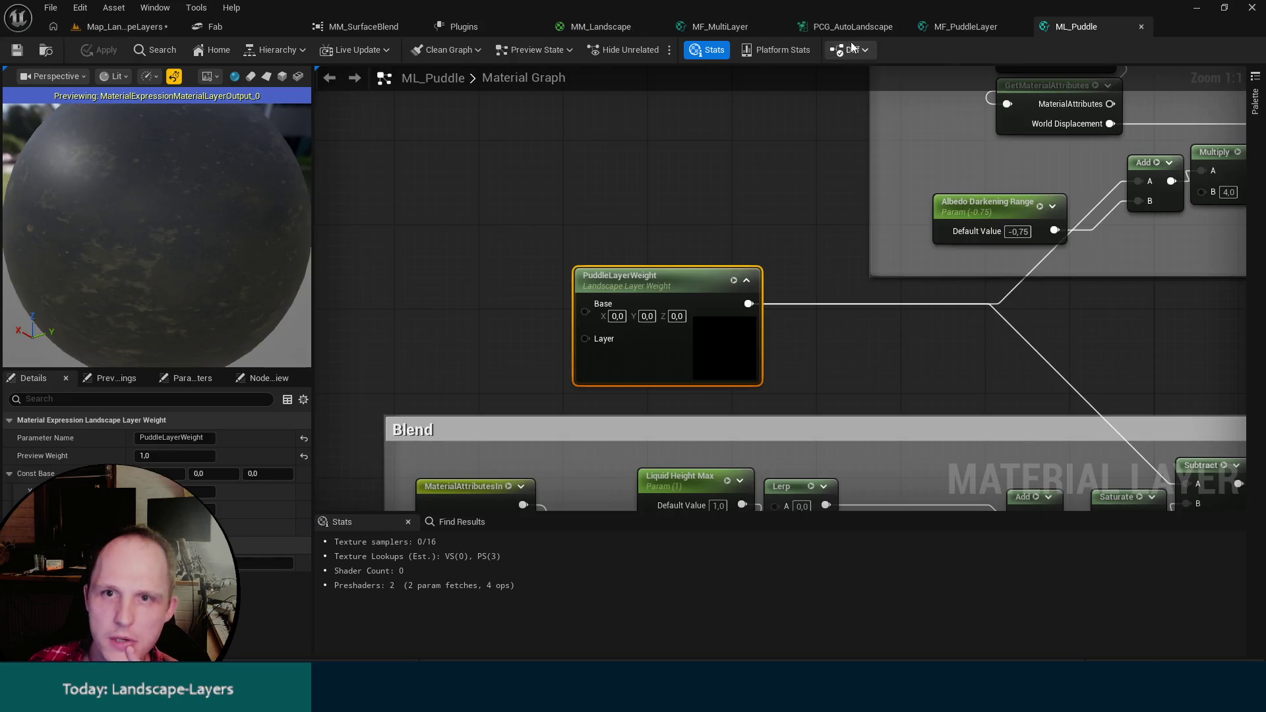
left_click(848, 30)
left_click(724, 28)
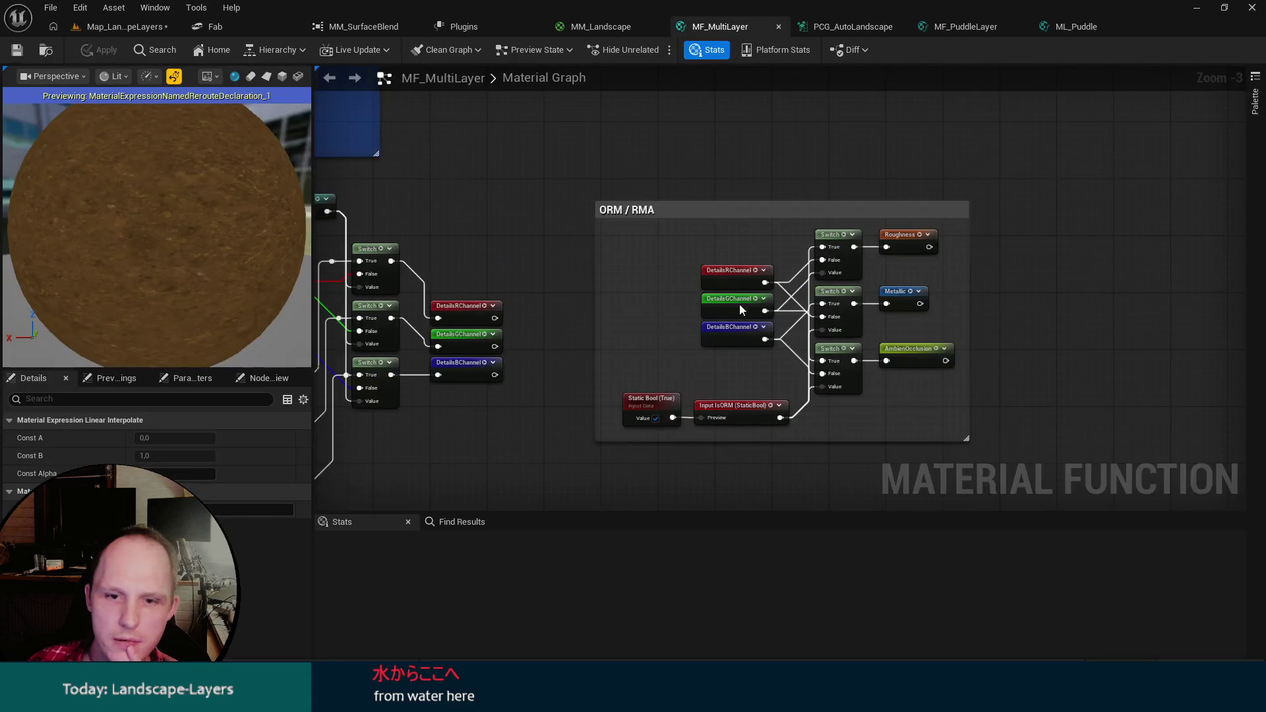
Select the IsORM input and rearrange the DetailsRChannel and DetailsGChannel nodes.
scroll(739, 303, "up", 3)
left_click(553, 389)
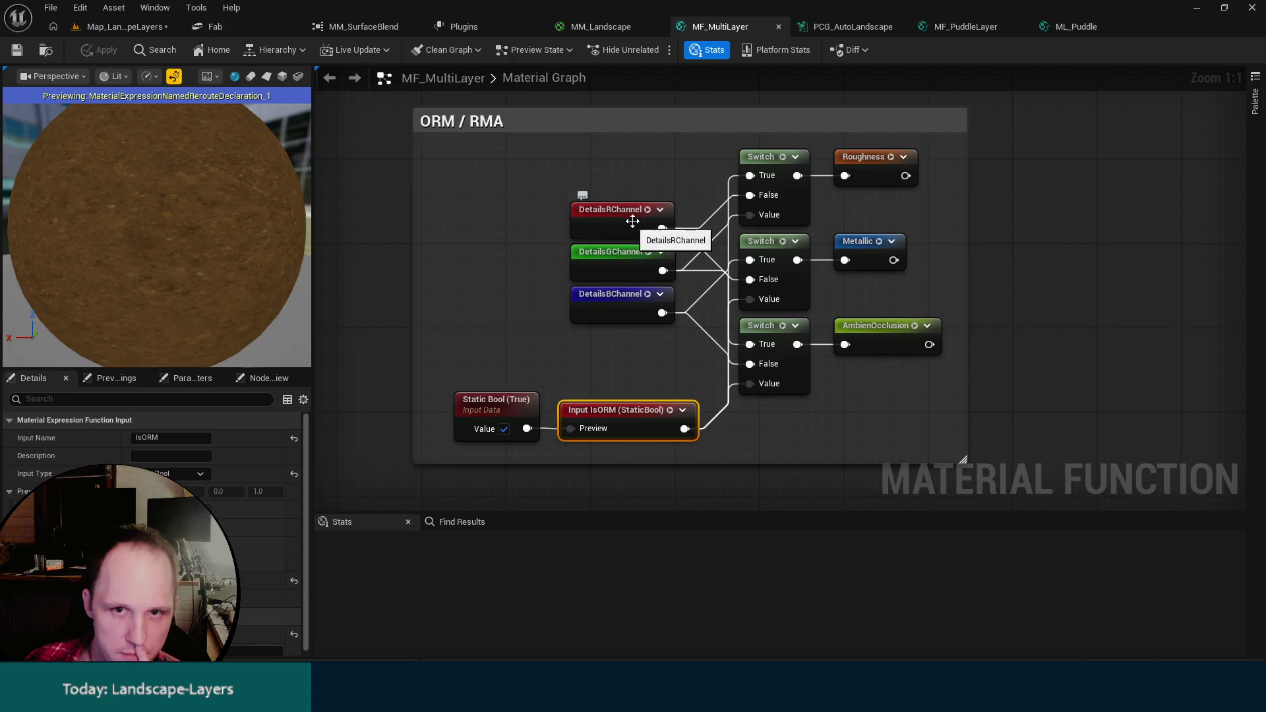
mouse_move(607, 213)
left_mouse_down()
mouse_move(584, 199)
mouse_move(622, 225)
mouse_move(519, 223)
mouse_move(626, 220)
mouse_move(616, 224)
left_mouse_up()
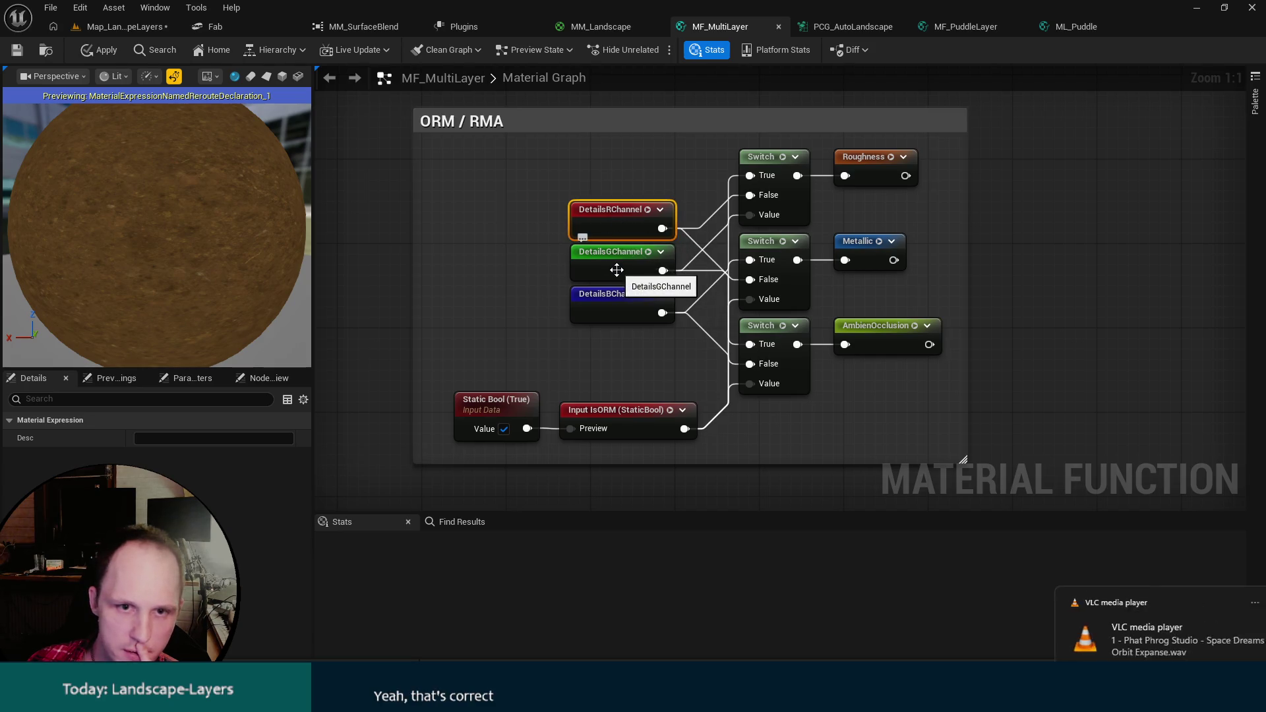
left_click_drag(617, 269, 569, 263)
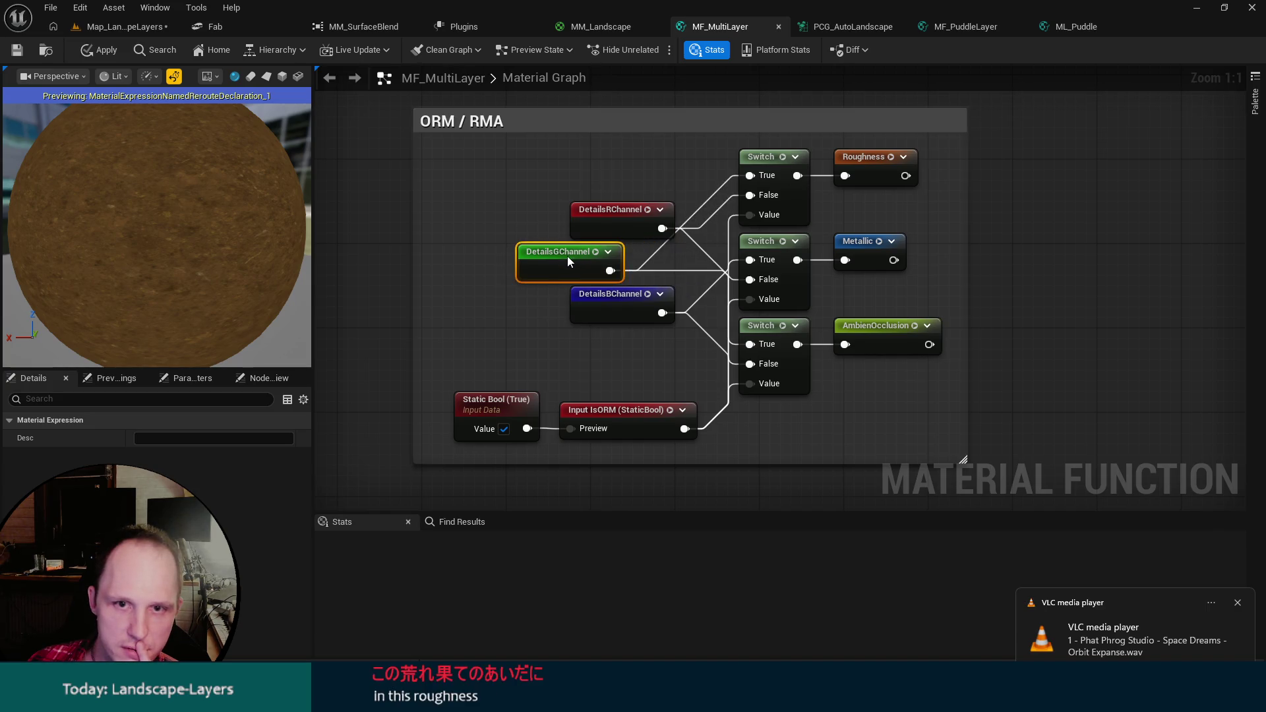
mouse_move(567, 257)
left_mouse_down()
mouse_move(577, 262)
mouse_move(551, 277)
mouse_move(562, 259)
mouse_move(553, 283)
mouse_move(557, 262)
mouse_move(623, 262)
left_mouse_up()
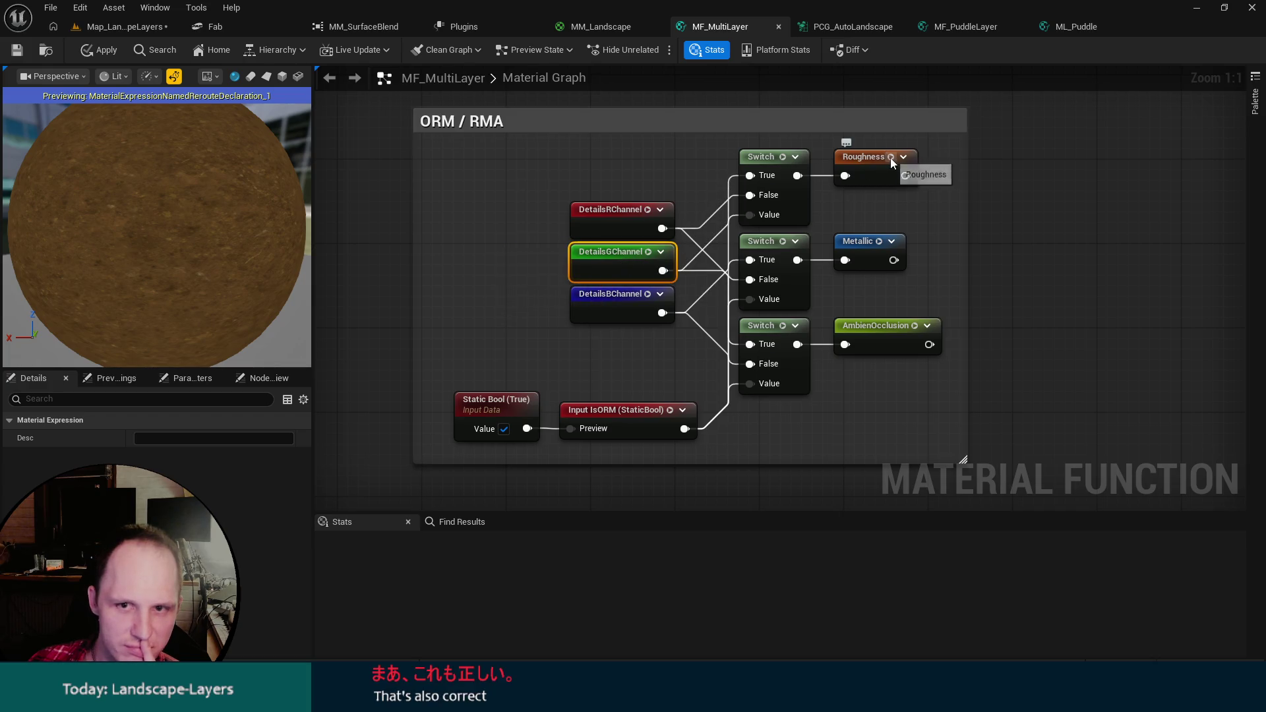
Preview the Roughness, Metallic and AmbienOcclusion reroutes on the sphere, checking the metallic map.
key("space")
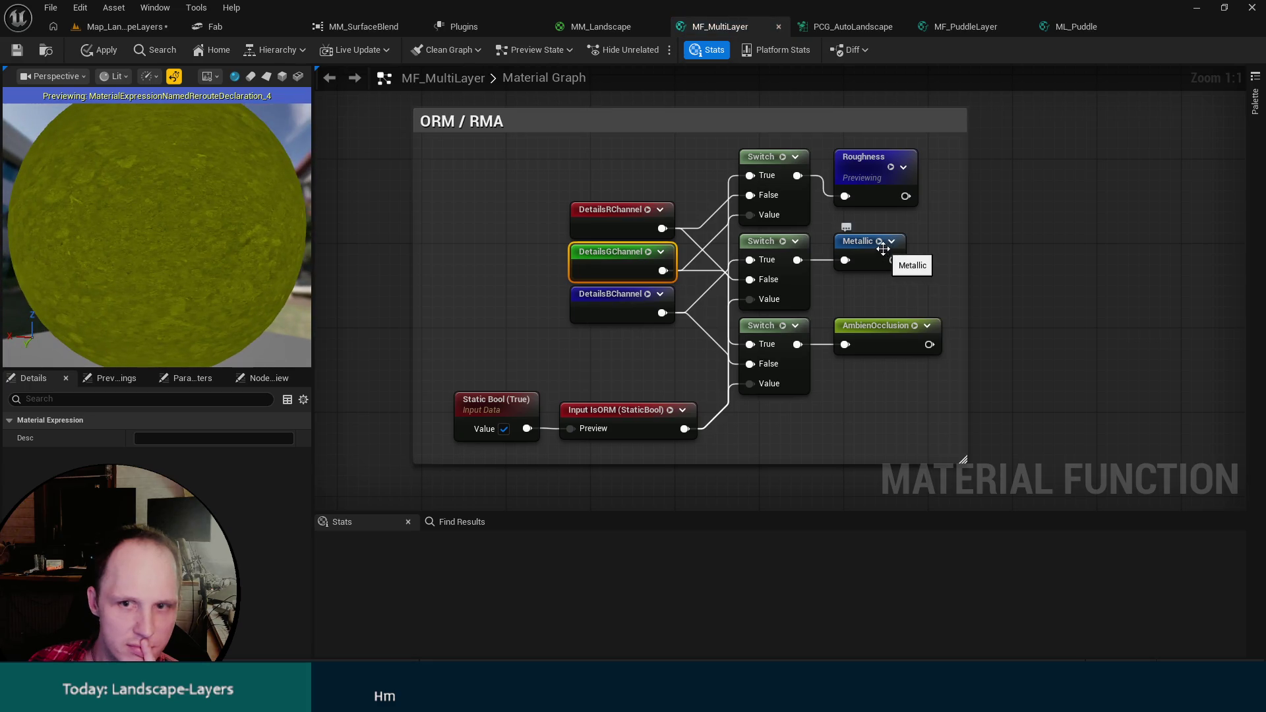
key("space")
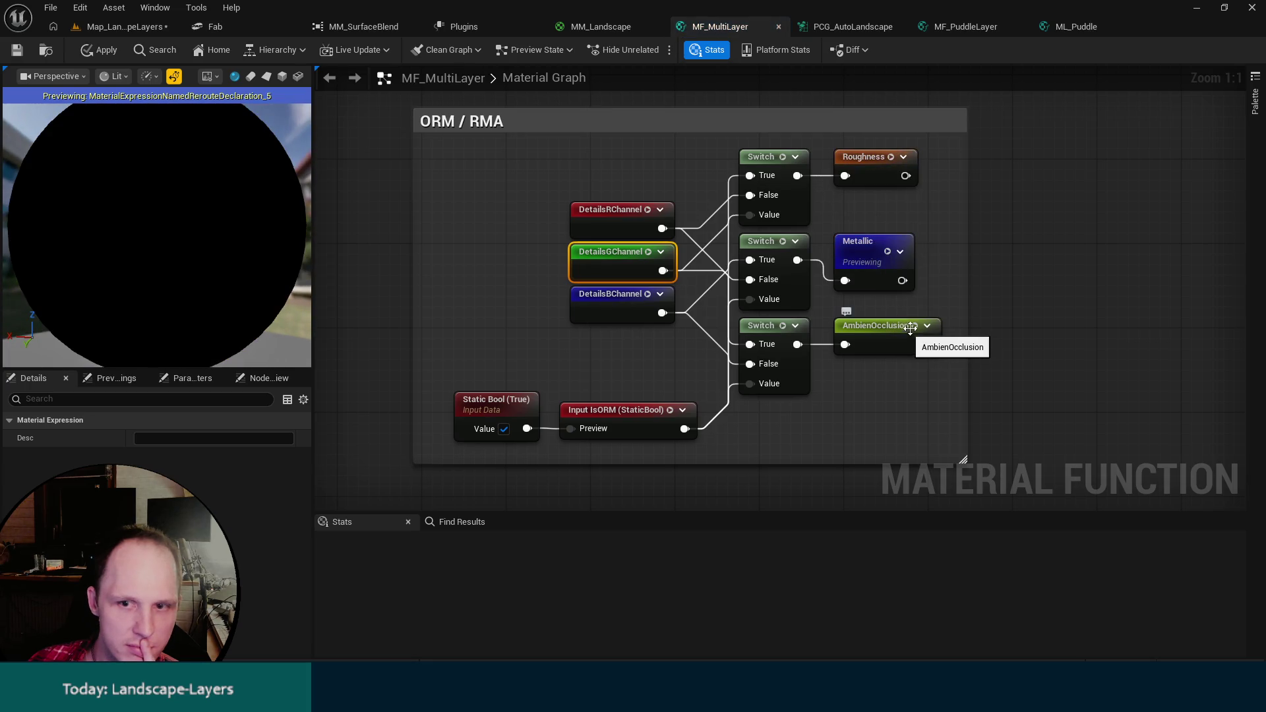
key("space")
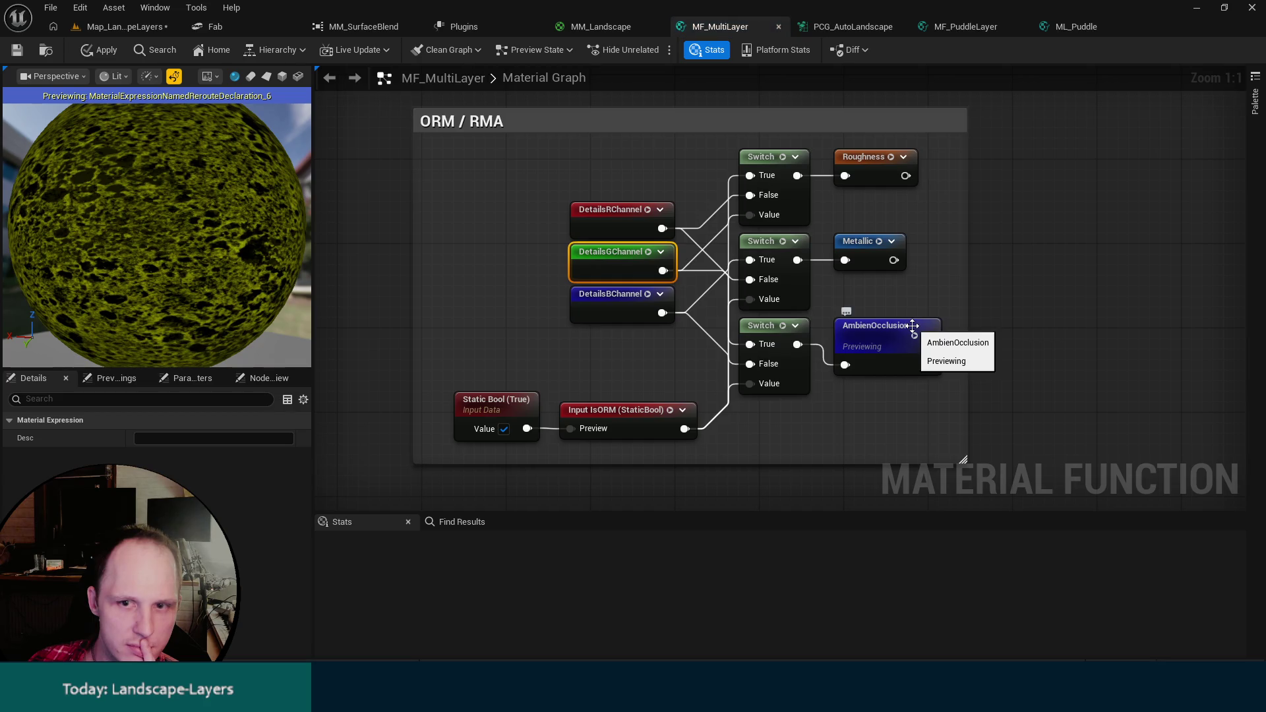
key("space")
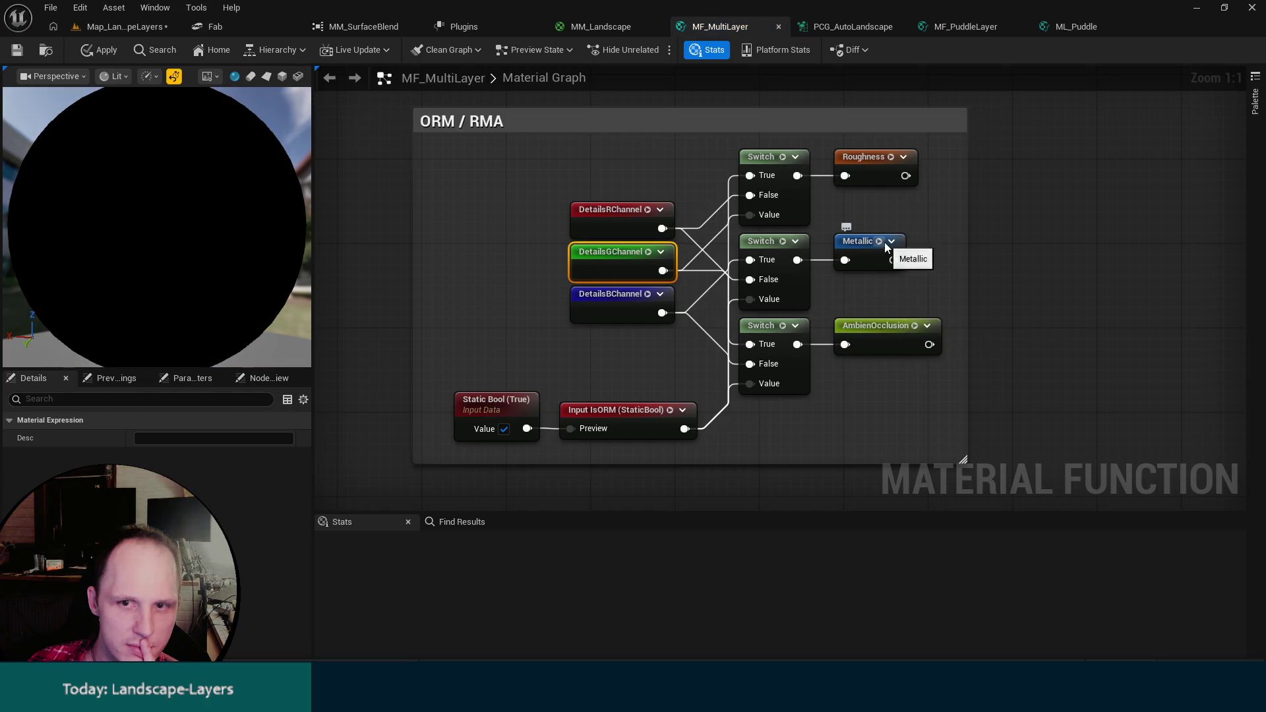
key("space")
left_click_drag(245, 250, 201, 249)
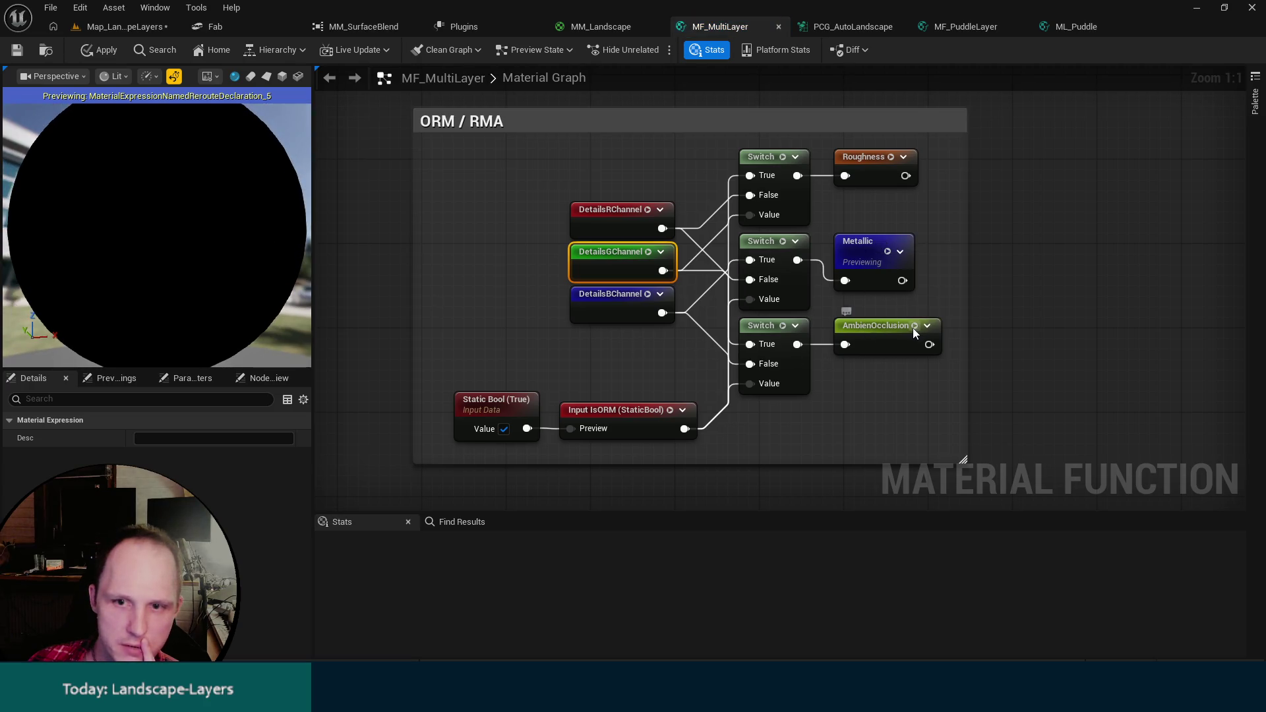
key("space")
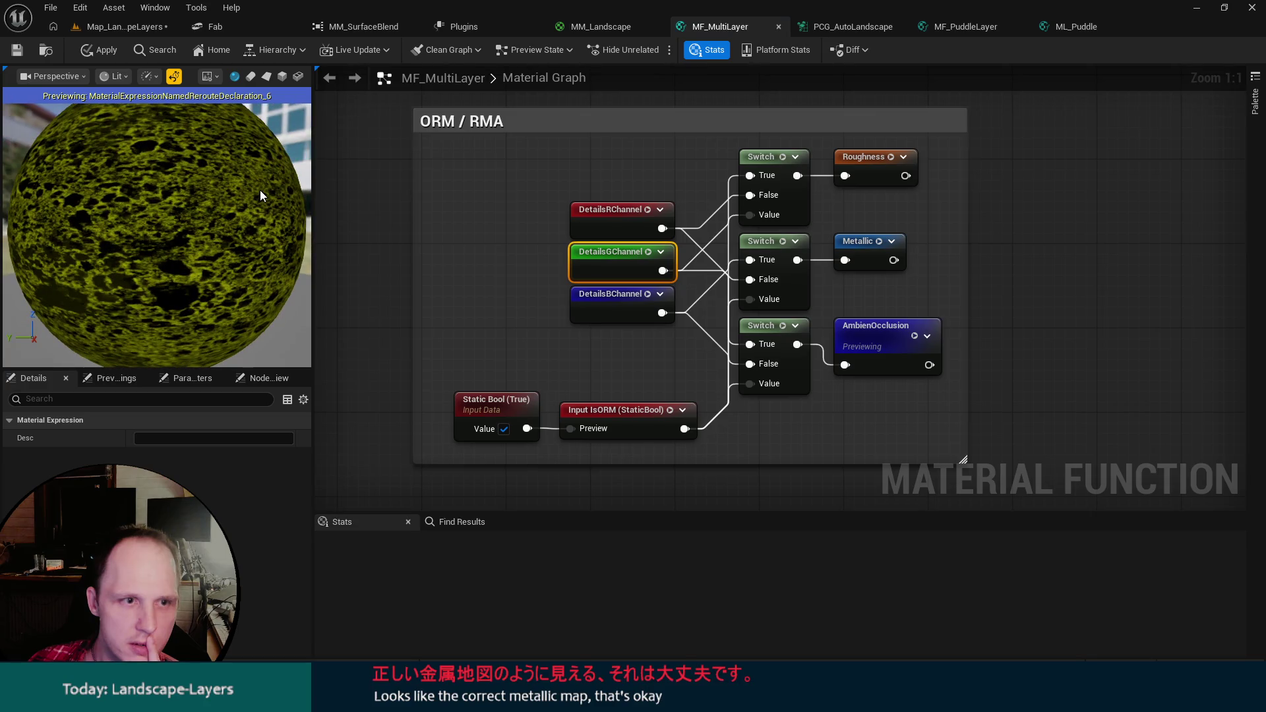
left_click(869, 324)
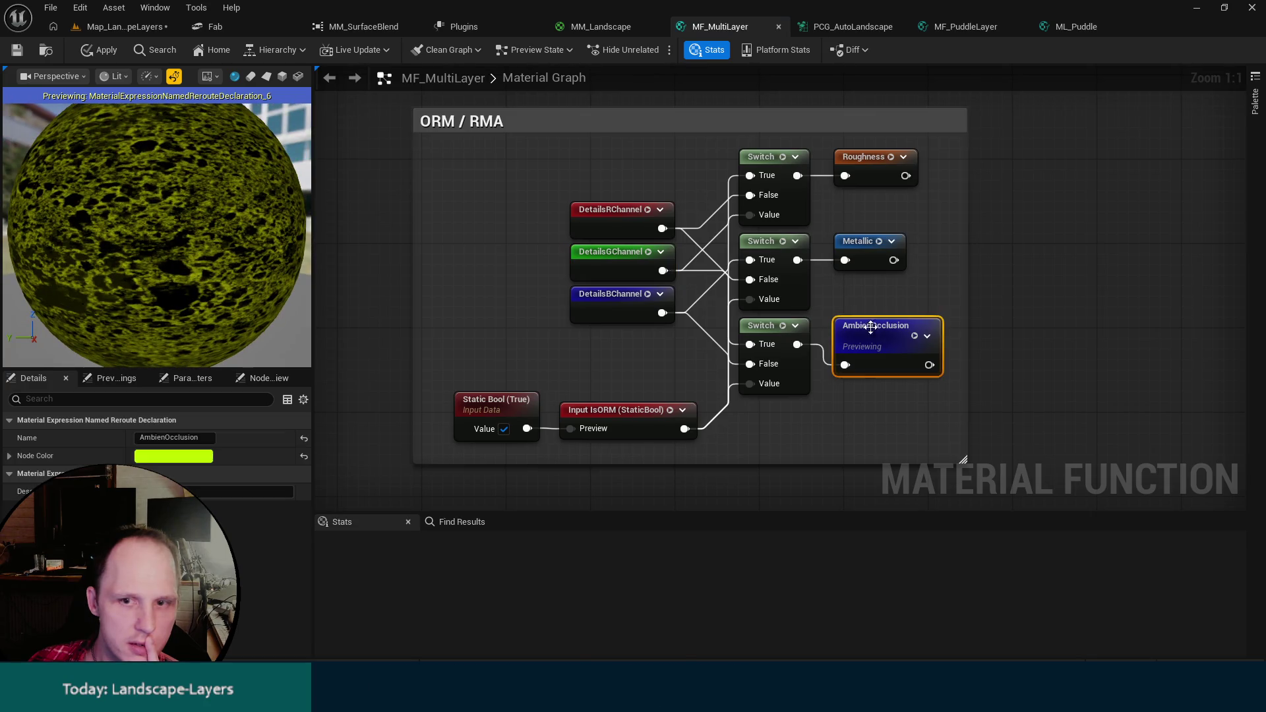
Rename the AmbienOcclusion reroute to AmbientOcclusion.
double_click(877, 328)
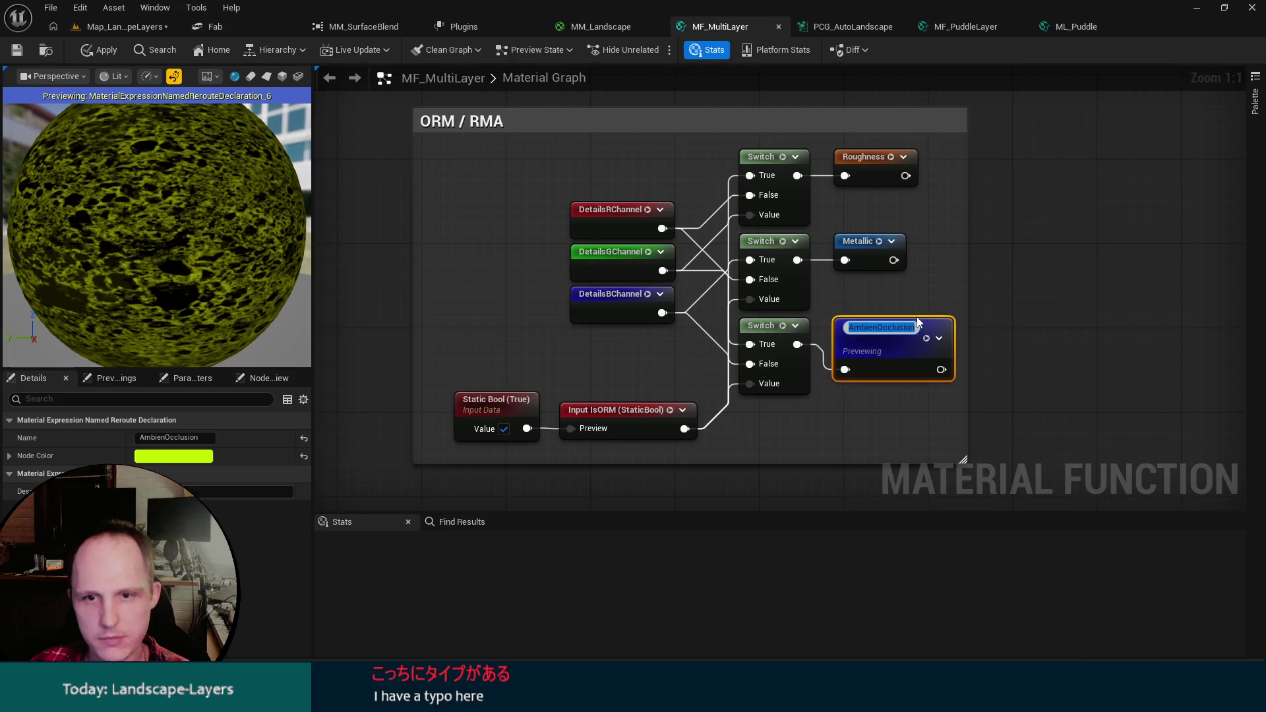
left_click(874, 328)
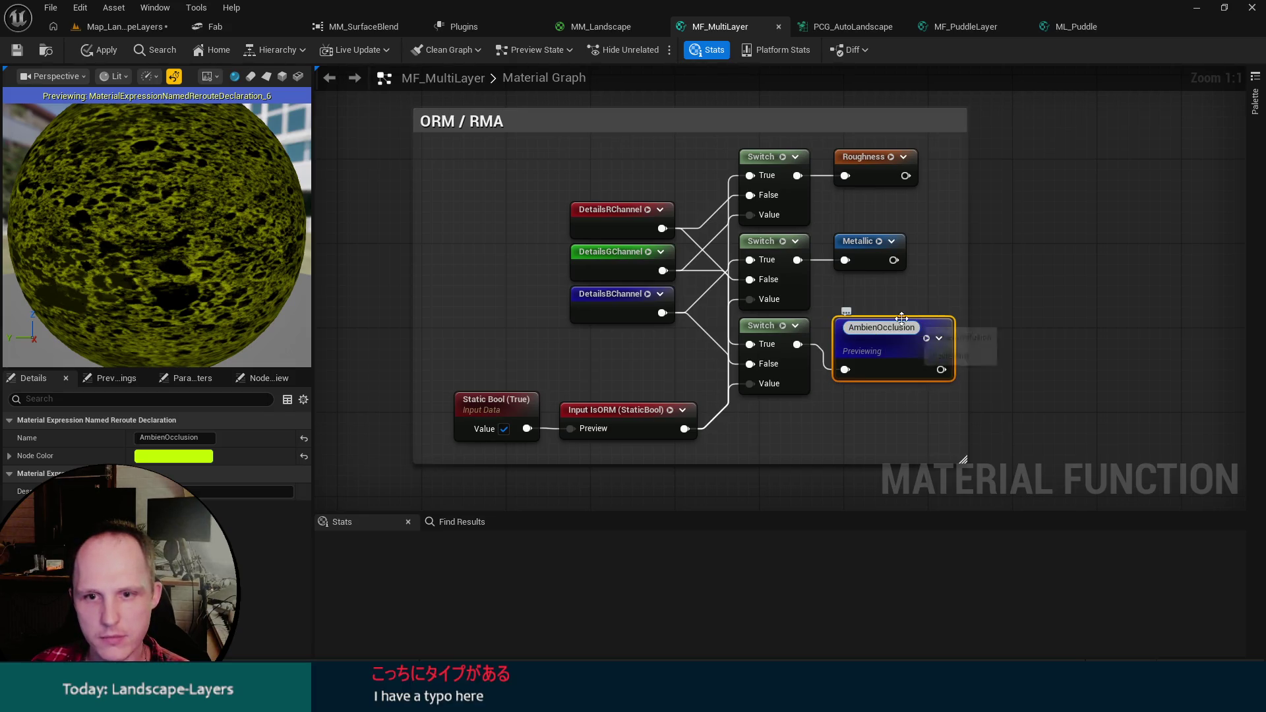
type("t")
key("Return")
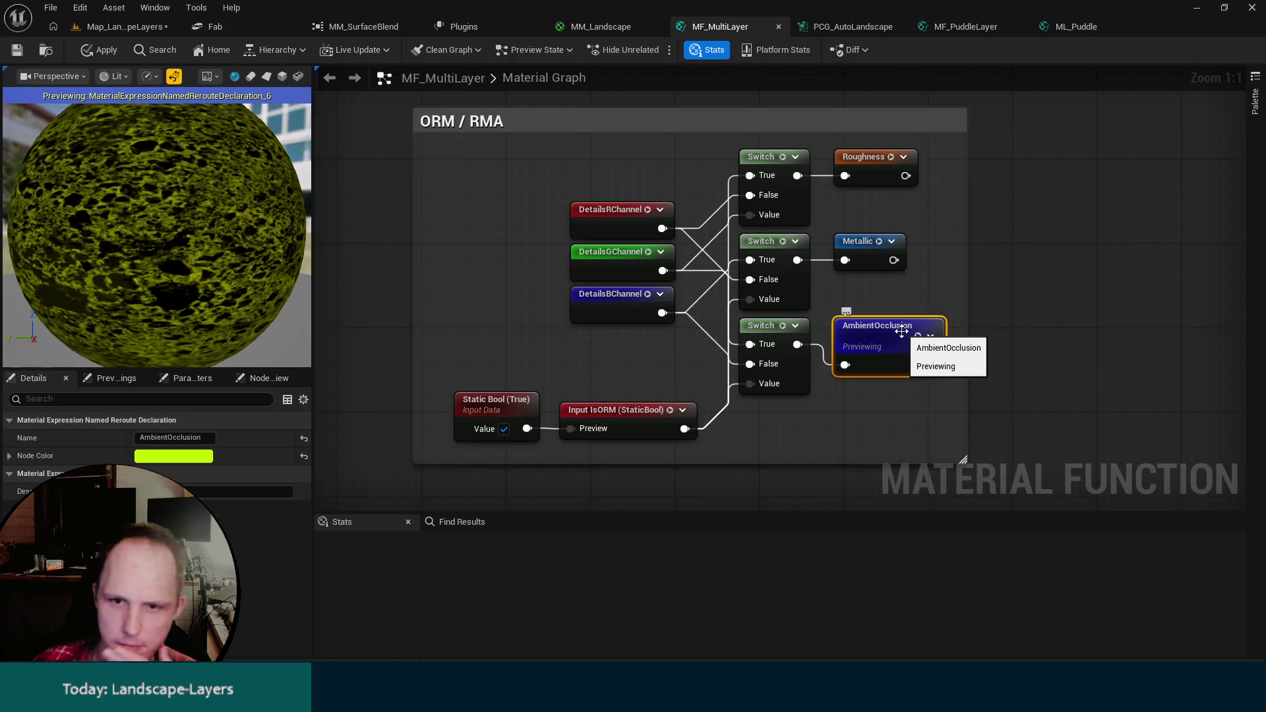
Preview the top Switch output via the Roughness reroute, then frame the normal-blending nodes.
scroll(909, 285, "down", 1)
left_click(872, 196)
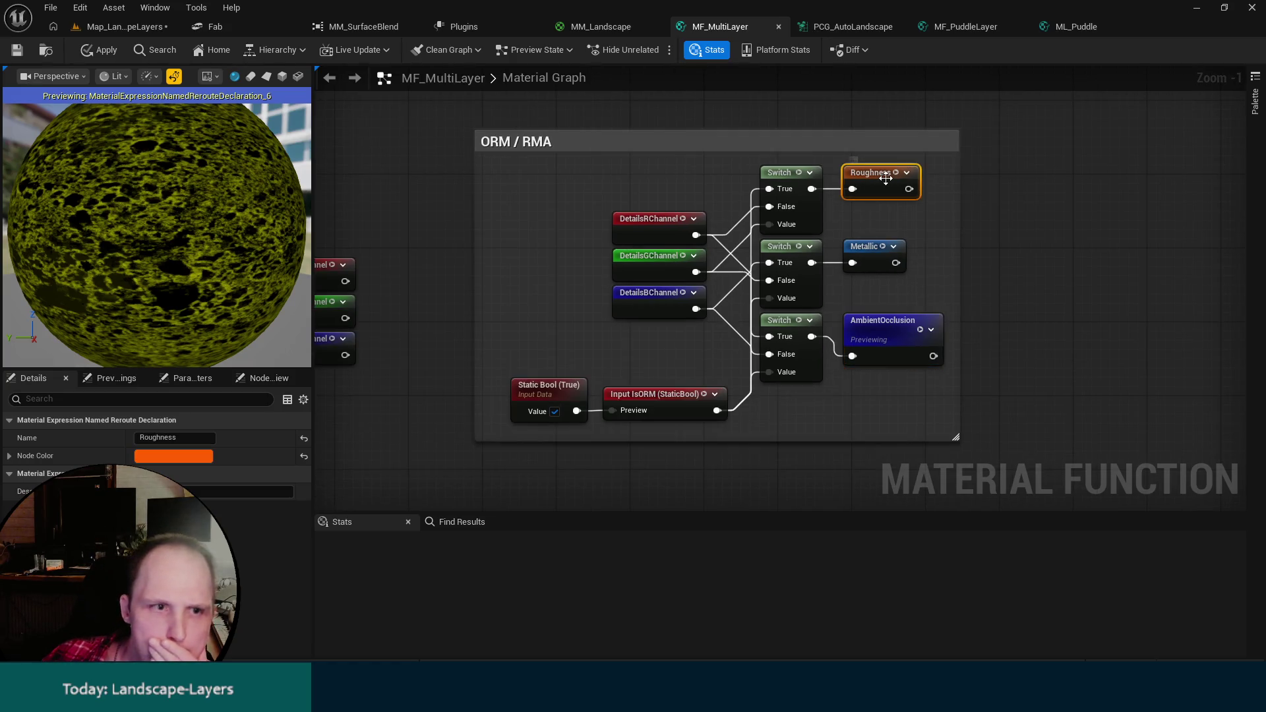
key("space")
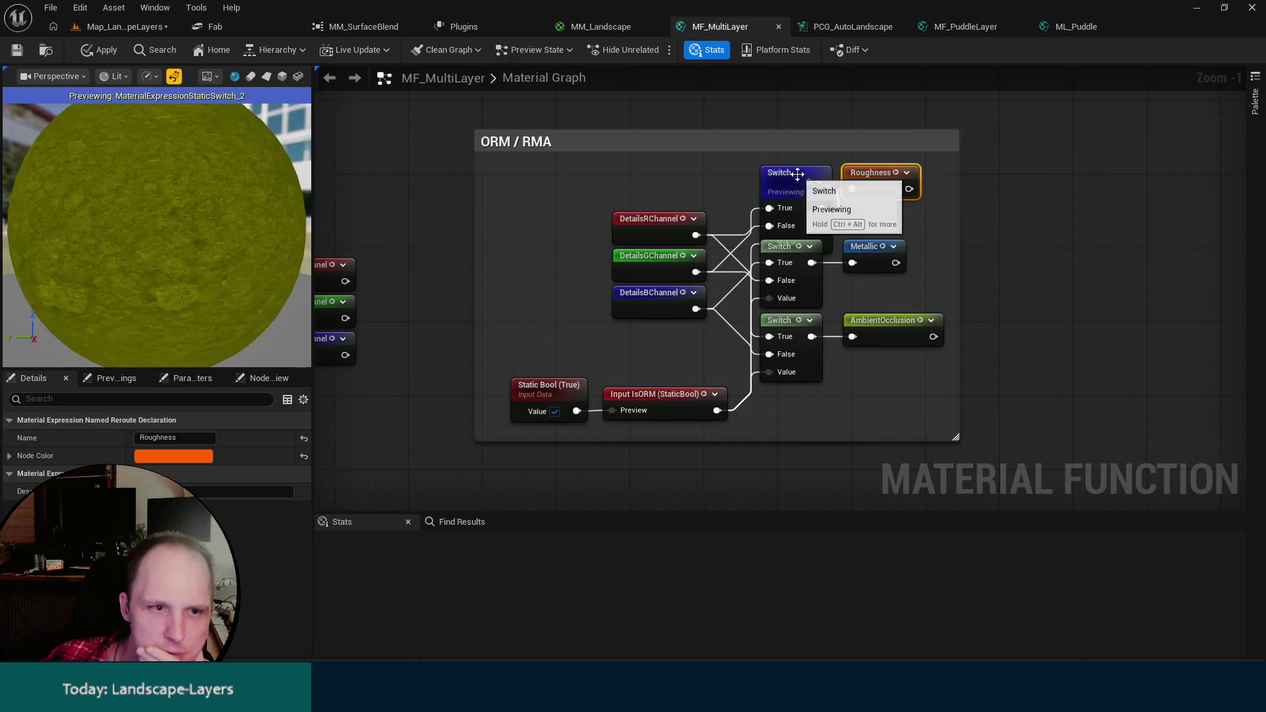
mouse_move(567, 278)
left_mouse_down()
mouse_move(596, 294)
mouse_move(632, 277)
mouse_move(402, 328)
mouse_move(613, 326)
mouse_move(788, 286)
mouse_move(750, 213)
mouse_move(842, 201)
mouse_move(904, 156)
mouse_move(813, 289)
mouse_move(940, 348)
mouse_move(1066, 316)
mouse_move(1013, 354)
left_mouse_up()
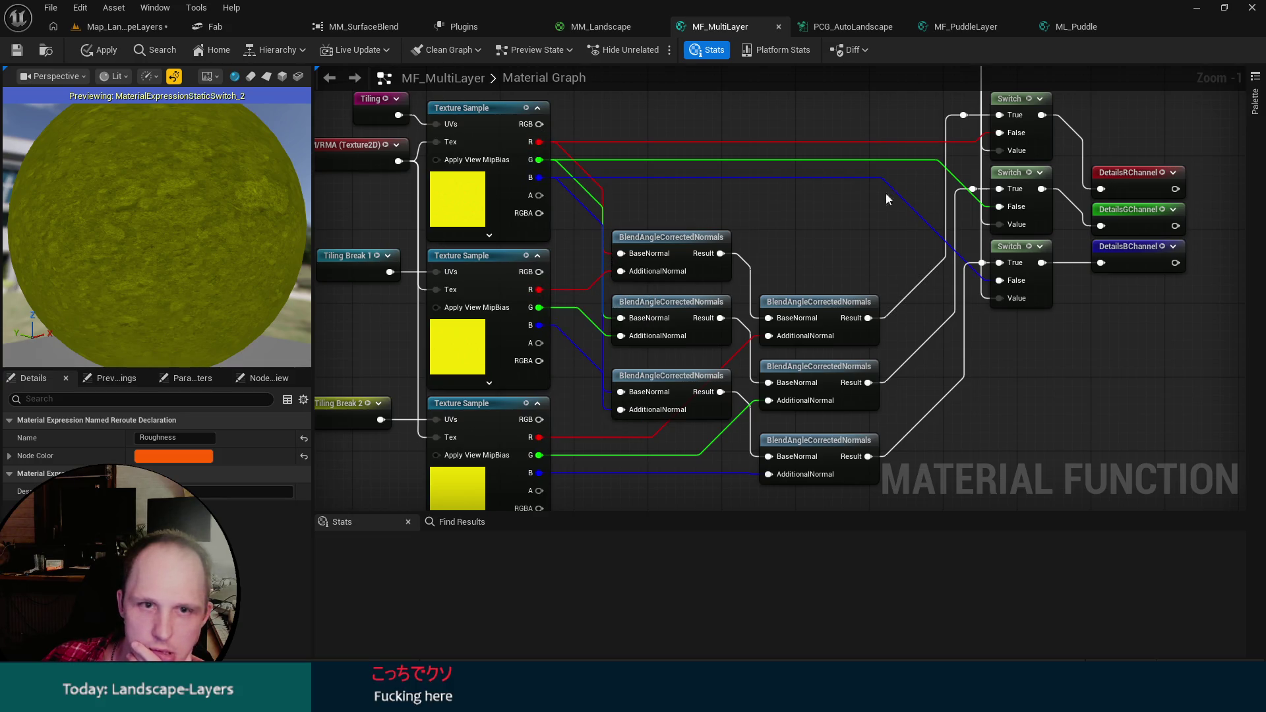
left_click_drag(1125, 363, 1102, 409)
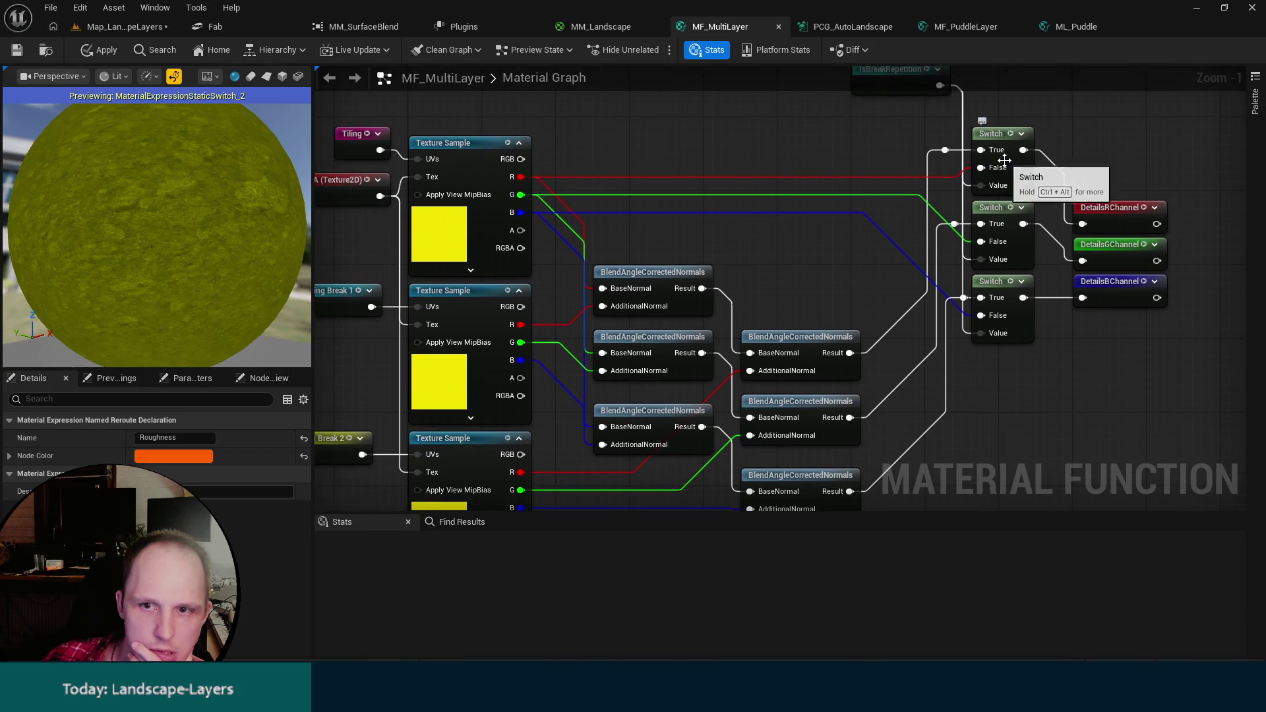
mouse_move(1053, 115)
left_mouse_down()
mouse_move(1020, 153)
mouse_move(1019, 128)
left_mouse_up()
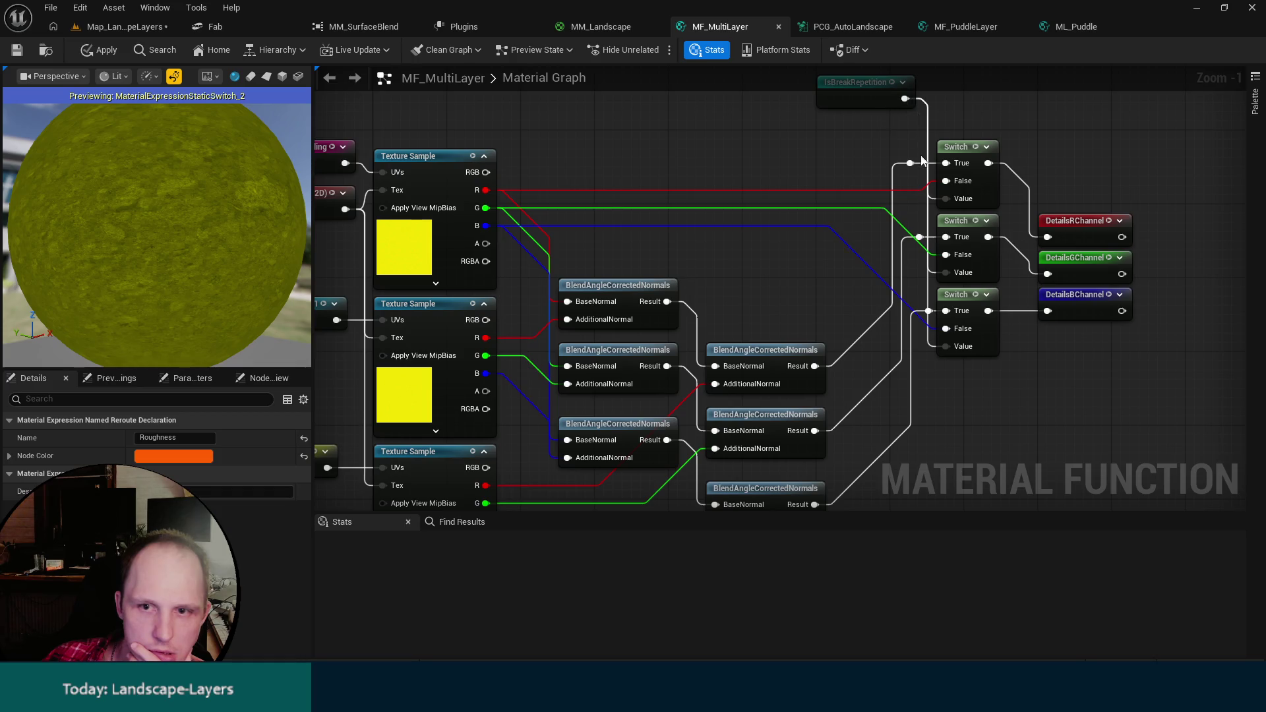
mouse_move(944, 330)
left_mouse_down()
mouse_move(941, 387)
mouse_move(935, 378)
left_mouse_up()
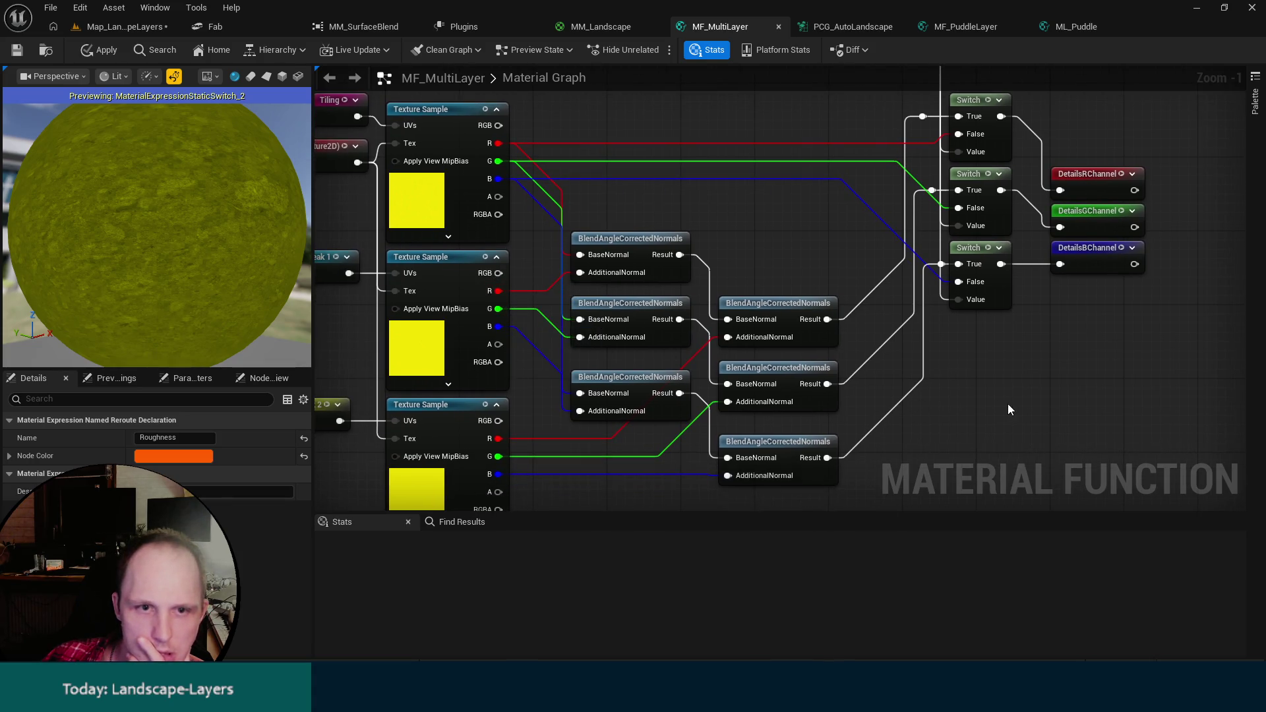
left_click_drag(509, 223, 529, 200)
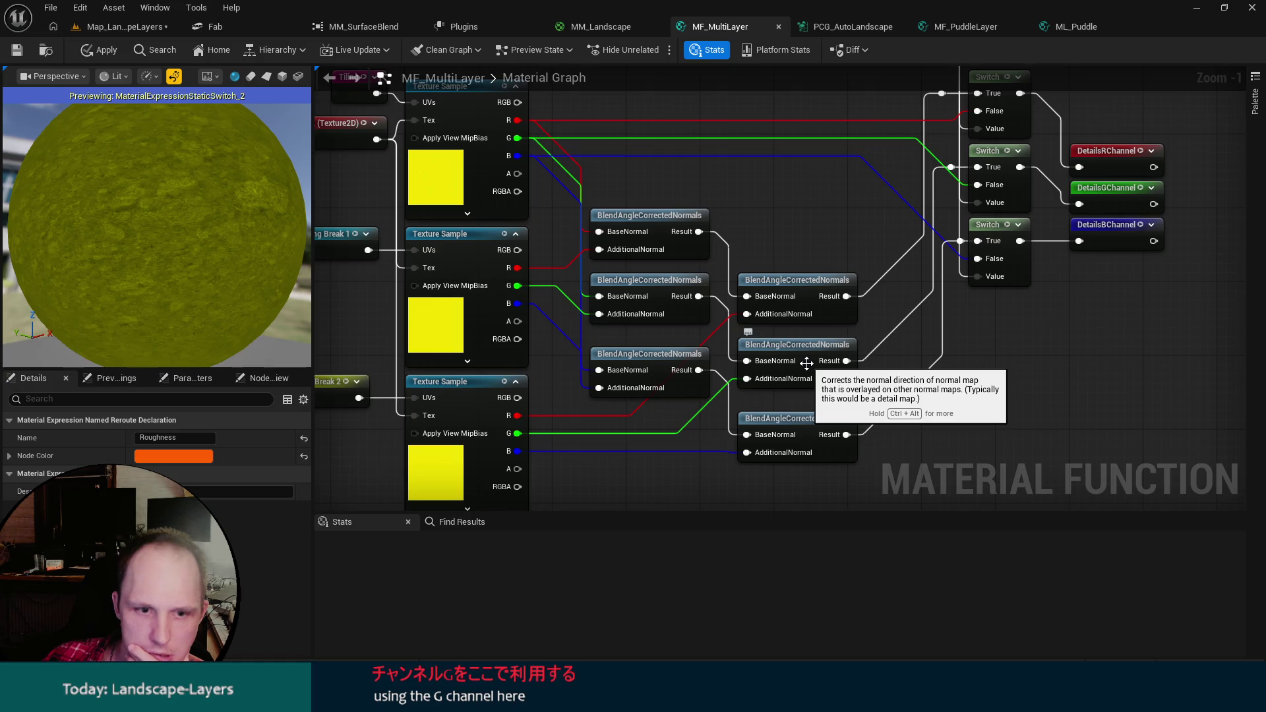
left_click_drag(663, 427, 655, 389)
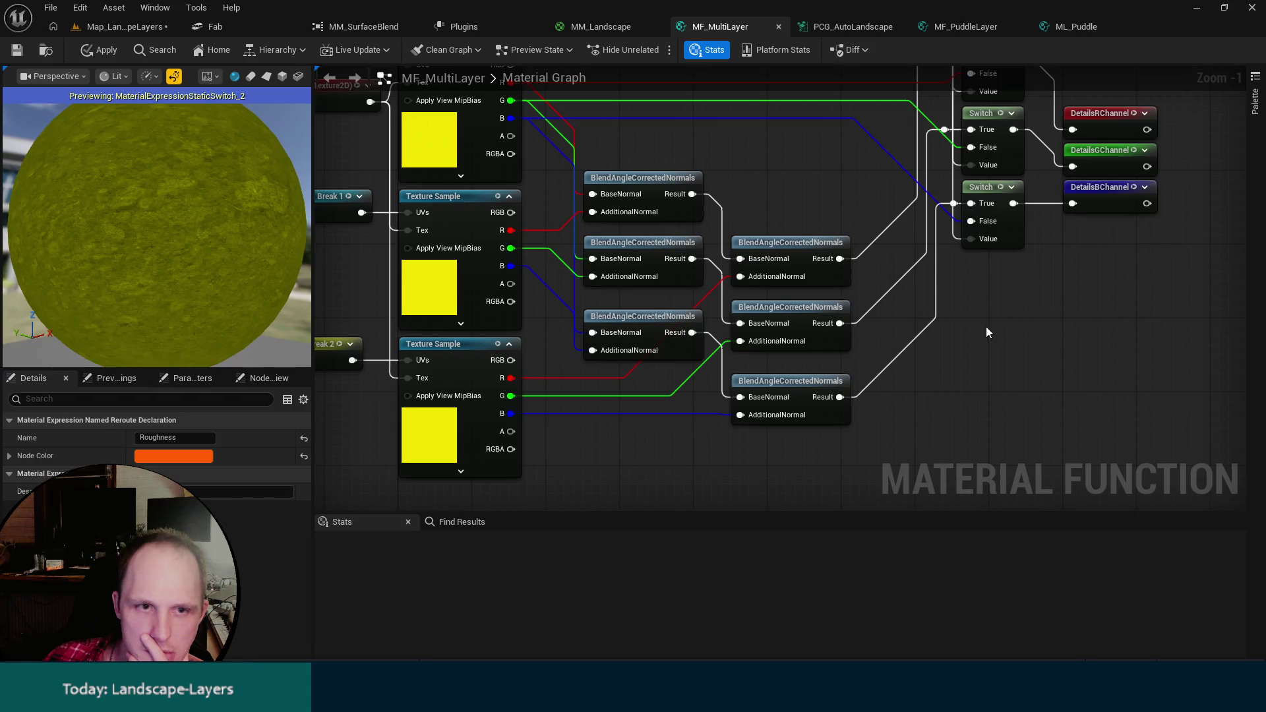
mouse_move(986, 333)
left_mouse_down()
mouse_move(1039, 302)
mouse_move(1062, 267)
mouse_move(1148, 427)
left_mouse_up()
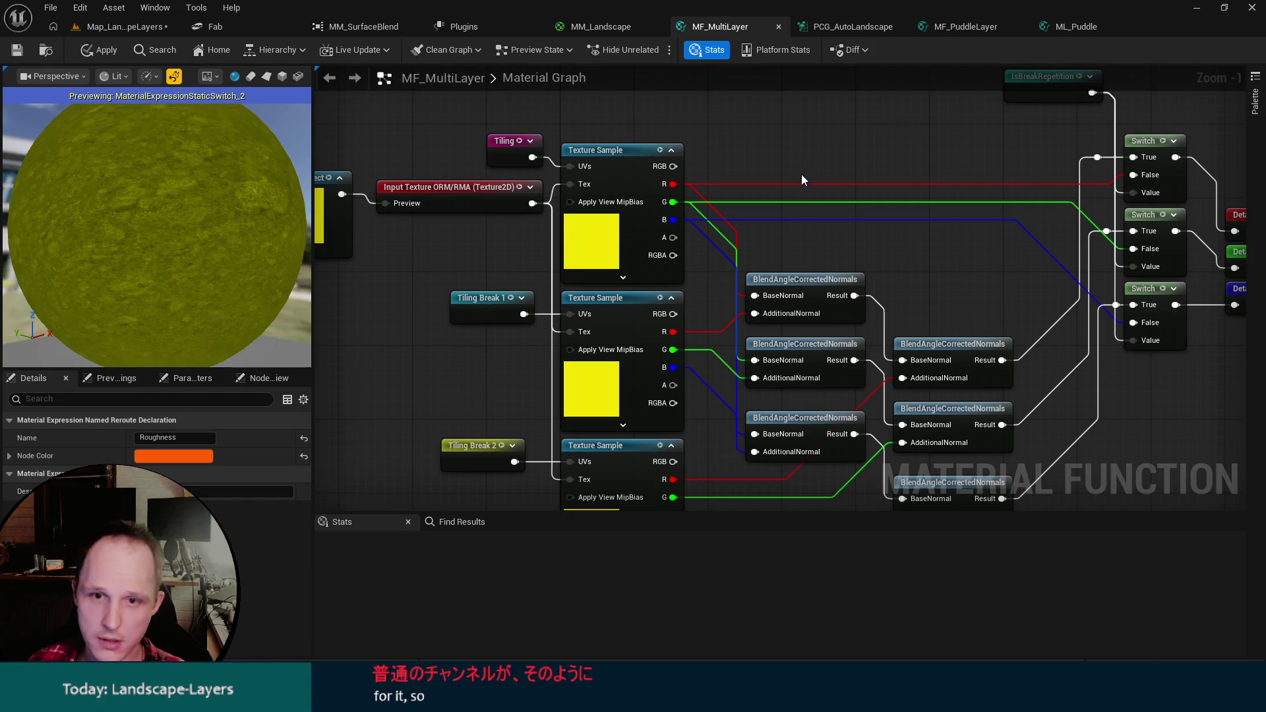
Add two chained Lerp nodes and wire the three texture samples' R channels into them.
left_click(793, 135)
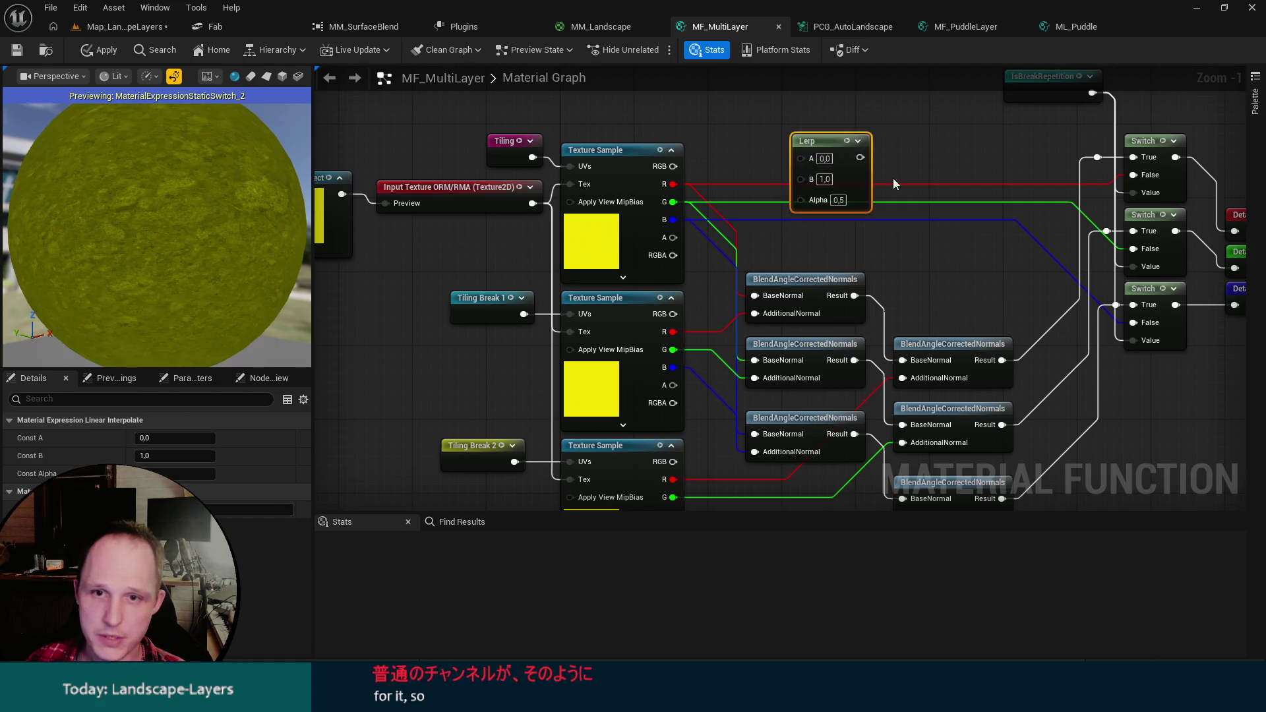
left_click(931, 232)
left_click_drag(861, 159, 940, 251)
left_click_drag(1013, 276, 826, 144)
left_click(772, 215)
mouse_move(660, 152)
left_mouse_down()
mouse_move(774, 212)
mouse_move(794, 128)
left_mouse_up()
mouse_move(659, 300)
left_mouse_down()
mouse_move(749, 294)
mouse_move(790, 144)
left_mouse_up()
mouse_move(659, 447)
left_mouse_down()
mouse_move(940, 260)
mouse_move(931, 239)
left_mouse_up()
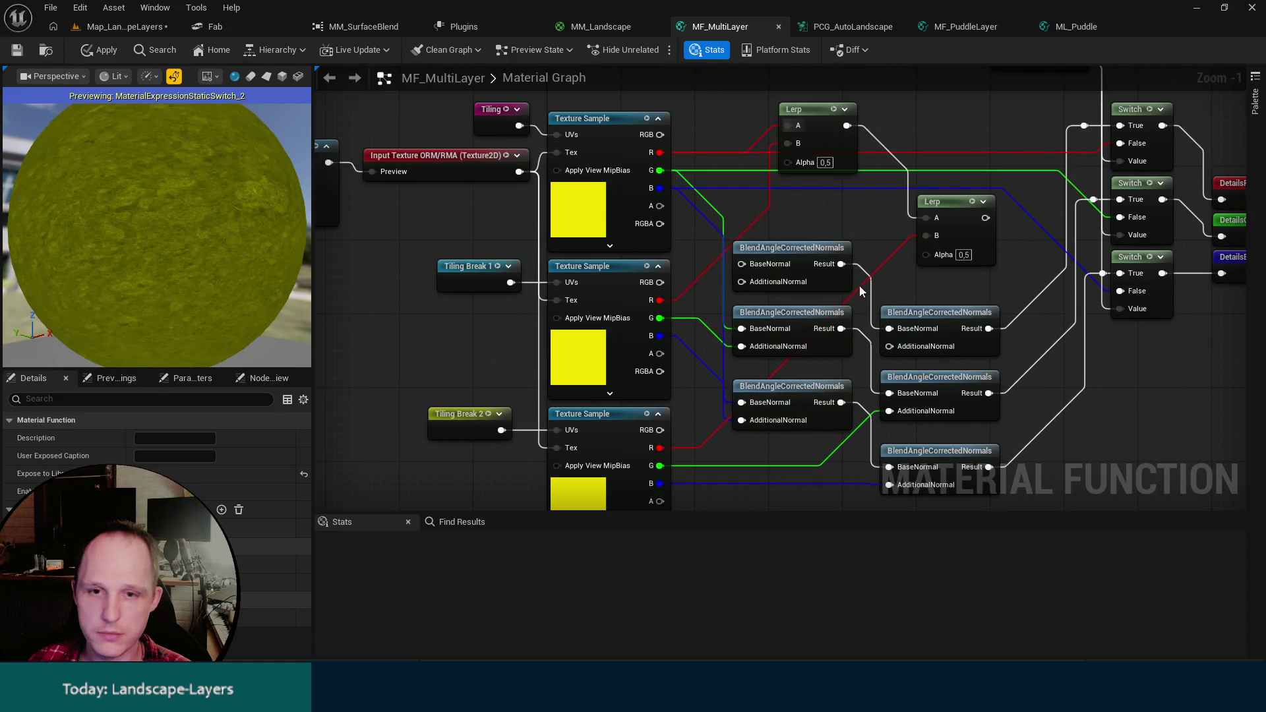
Route the Lerp result toward the switches, duplicate the Lerps, and delete two BlendAngleCorrectedNormals nodes.
left_click(911, 308)
mouse_move(985, 217)
left_mouse_down()
mouse_move(1058, 185)
mouse_move(1085, 126)
left_mouse_up()
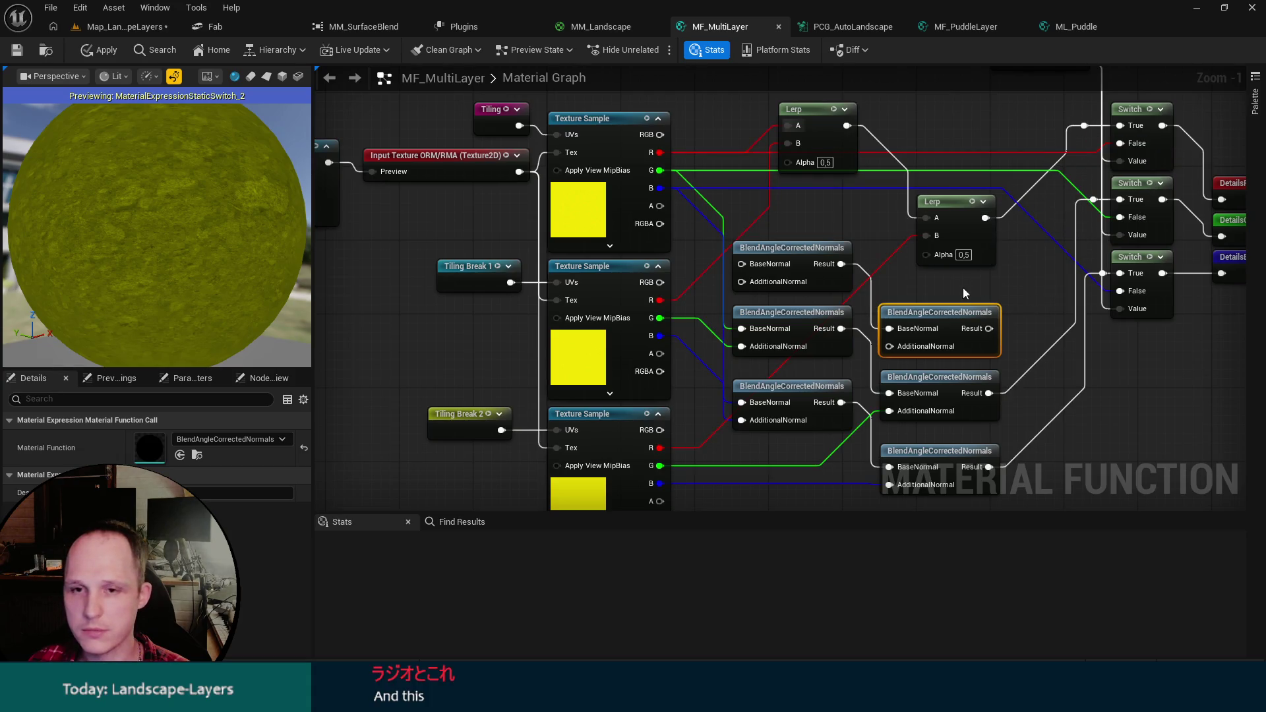
left_click(937, 200)
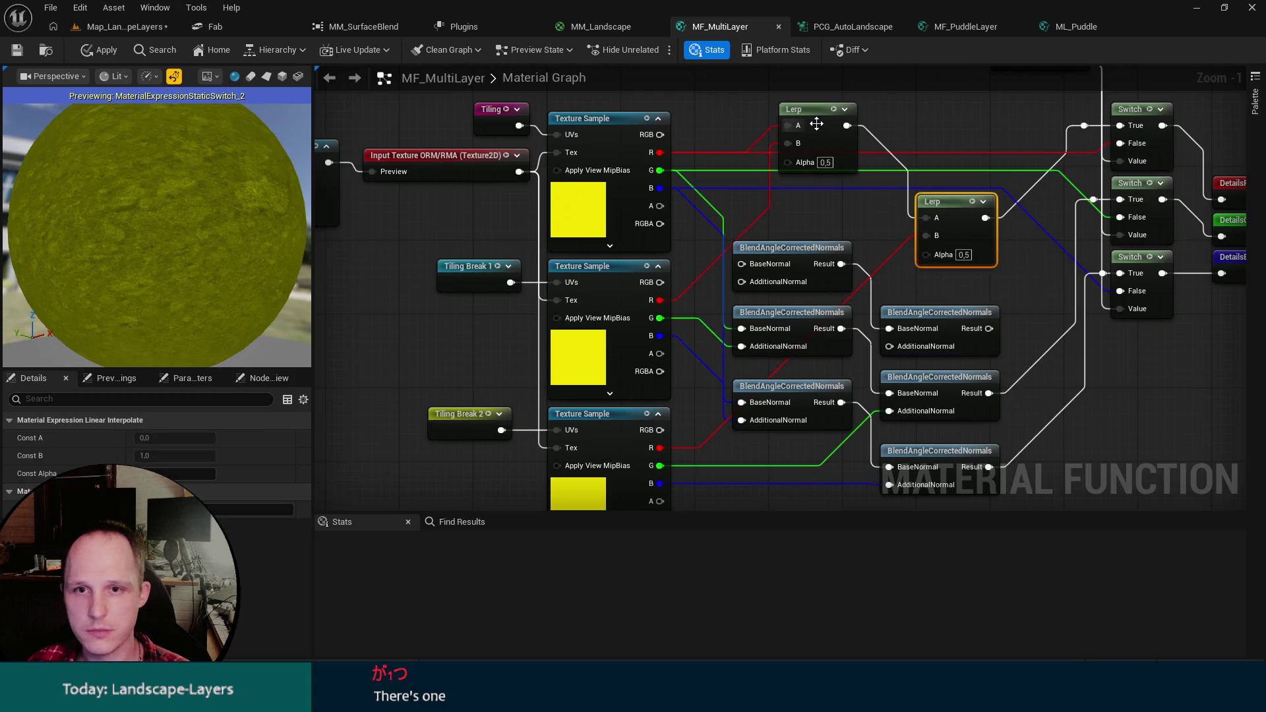
key("ctrl+d")
key("ctrl+d")
left_click_drag(949, 282, 955, 282)
left_click(795, 248)
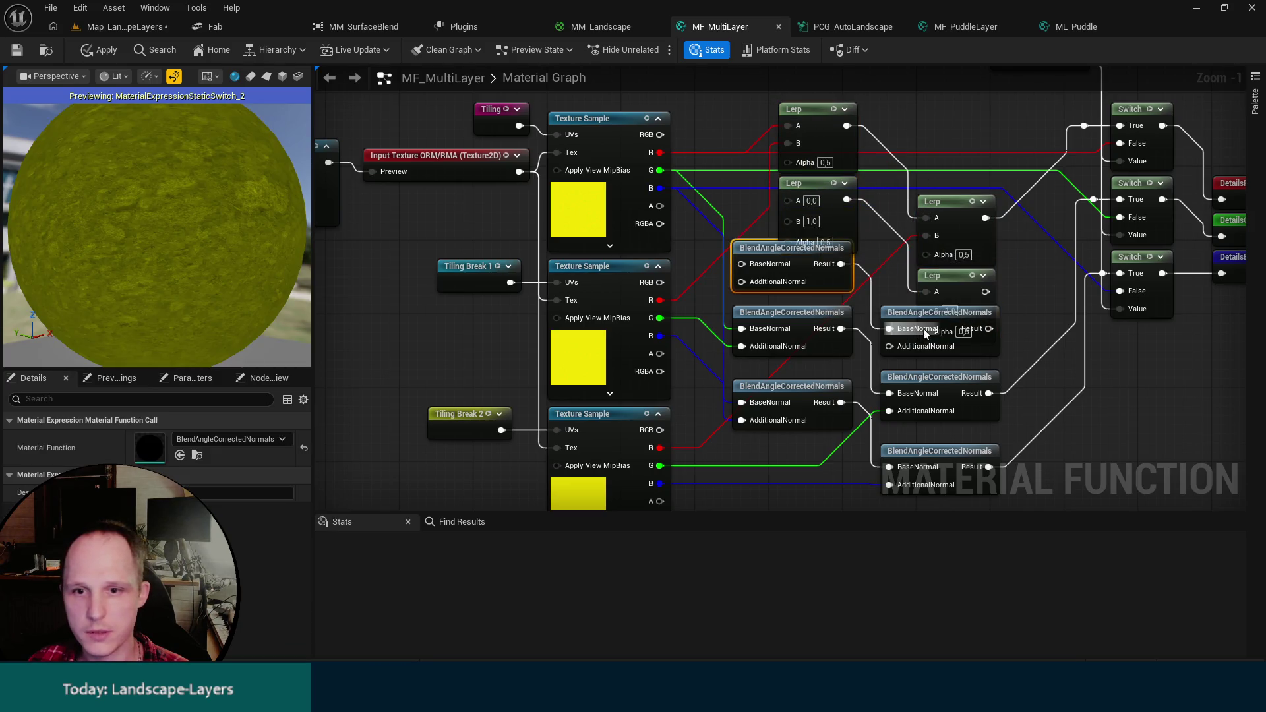
left_click(925, 333, "ctrl")
key("Delete")
Wire the three samples' G channels into the duplicated Lerps and delete the upper-right blend node.
mouse_move(1003, 353)
left_mouse_down()
mouse_move(781, 177)
mouse_move(849, 257)
left_mouse_up()
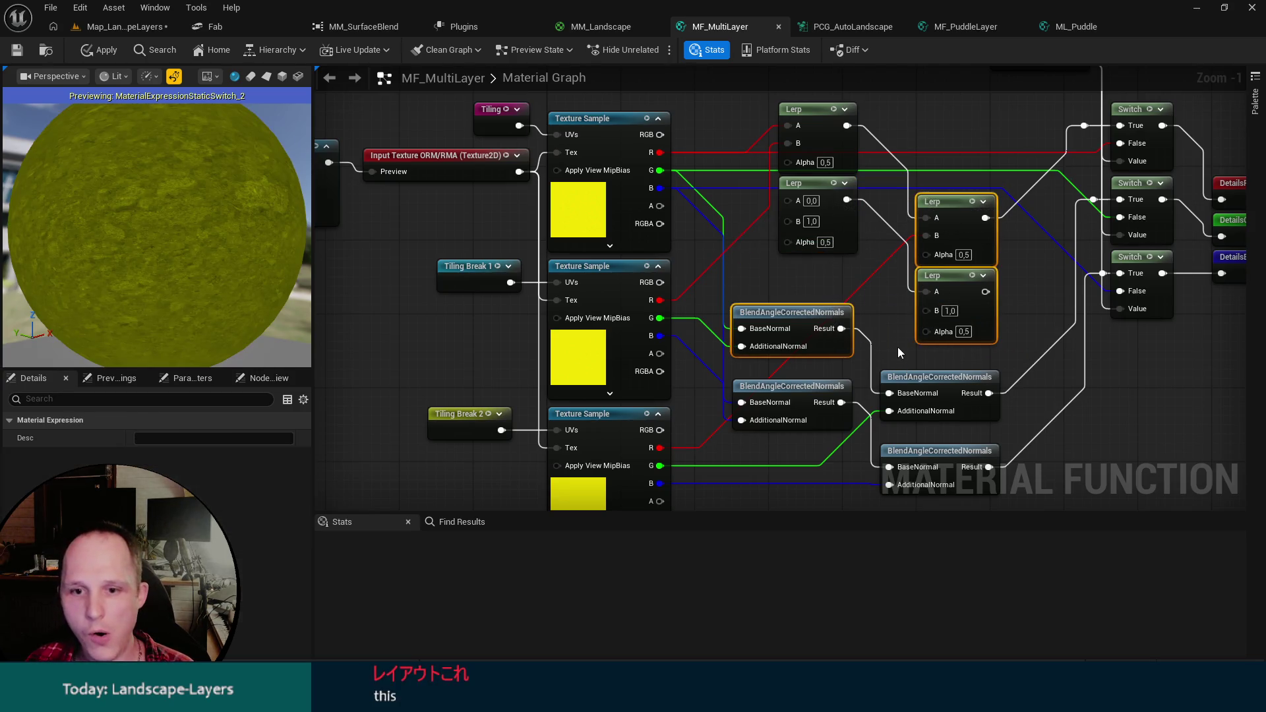
left_click(898, 353)
left_click_drag(759, 322, 806, 176)
left_click_drag(678, 294, 812, 195)
mouse_move(908, 386)
left_mouse_down()
mouse_move(833, 362)
mouse_move(937, 326)
mouse_move(932, 260)
mouse_move(923, 313)
mouse_move(924, 293)
mouse_move(1091, 215)
mouse_move(1110, 177)
left_mouse_up()
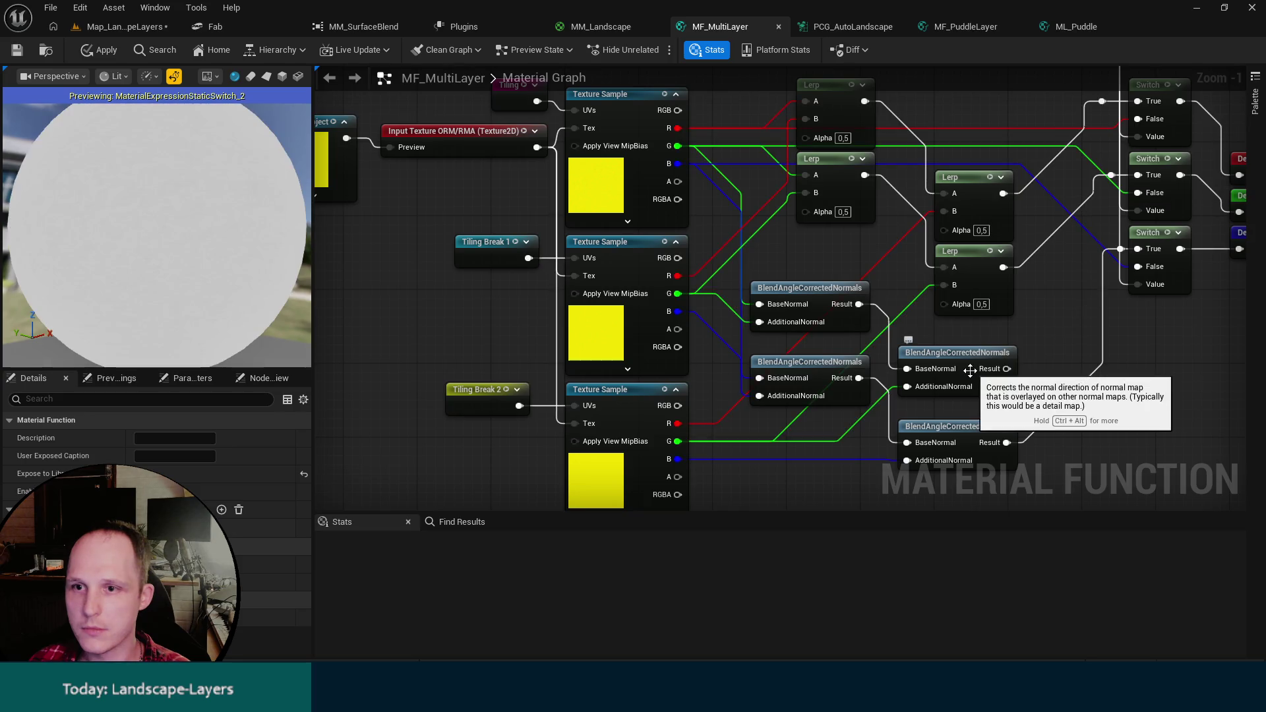
left_click(970, 370)
key("Delete")
Delete another blend node, duplicate a Lerp pair, and wire the three samples' B channels into it.
left_click(824, 290)
key("Delete")
left_click(975, 293)
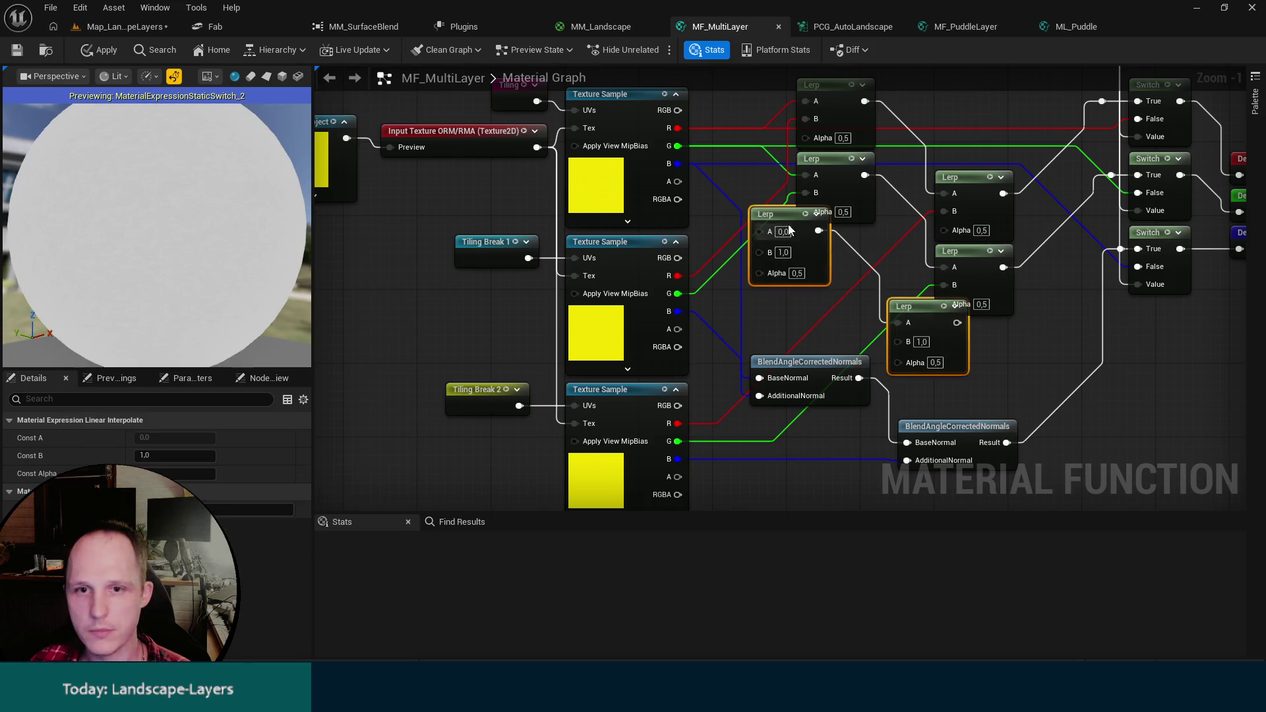
key("ctrl+d")
left_click_drag(836, 243, 835, 232)
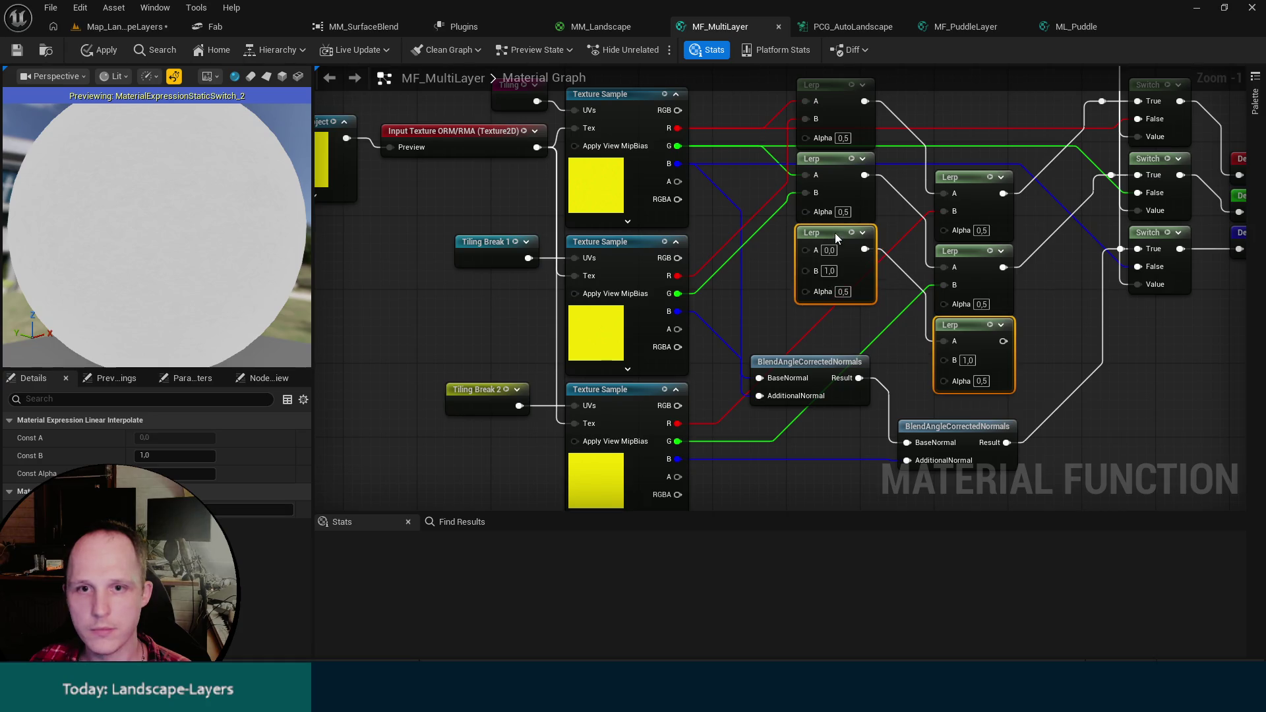
mouse_move(678, 459)
left_mouse_down()
mouse_move(803, 257)
mouse_move(883, 330)
mouse_move(947, 360)
left_mouse_up()
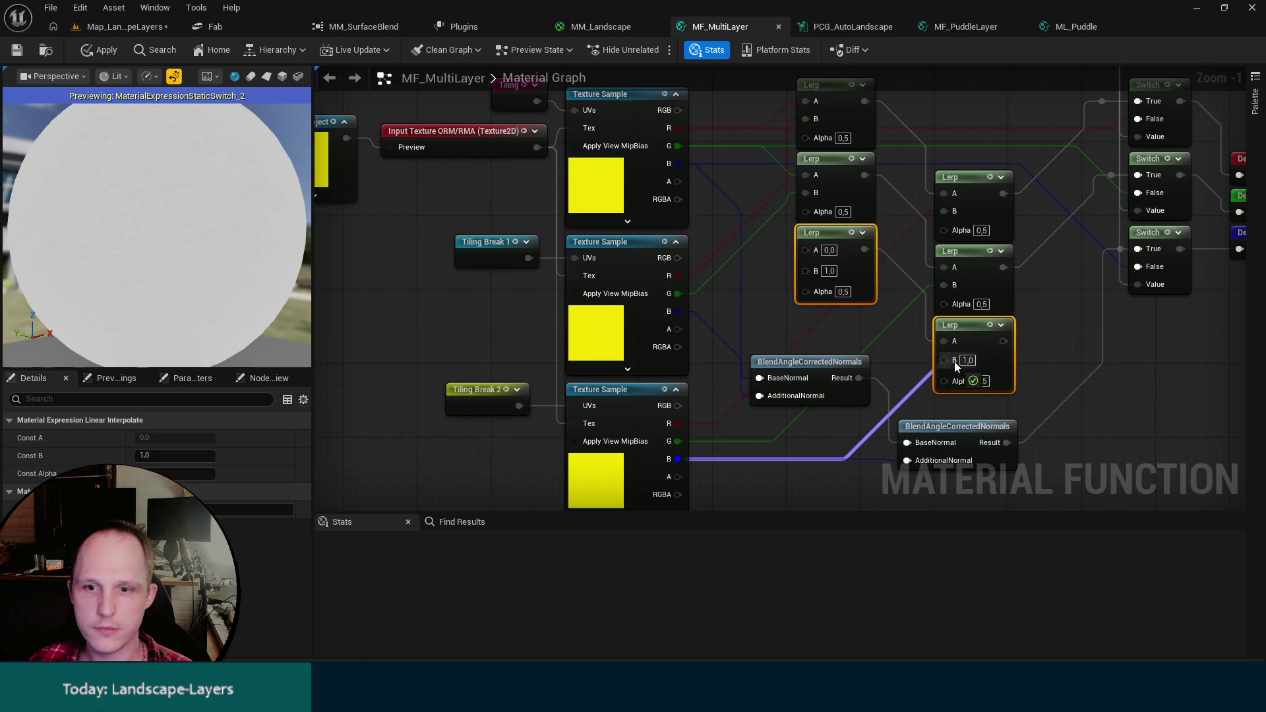
mouse_move(678, 164)
left_mouse_down()
mouse_move(770, 256)
mouse_move(809, 252)
left_mouse_up()
mouse_move(678, 312)
left_mouse_down()
mouse_move(725, 314)
mouse_move(809, 268)
left_mouse_up()
left_click_drag(945, 499, 840, 466)
Delete the last two blend nodes, connect the bottom Lerp to the lower Switch's True, and tidy the six Lerps.
left_click(730, 356)
key("Delete")
left_click_drag(899, 308, 1015, 215)
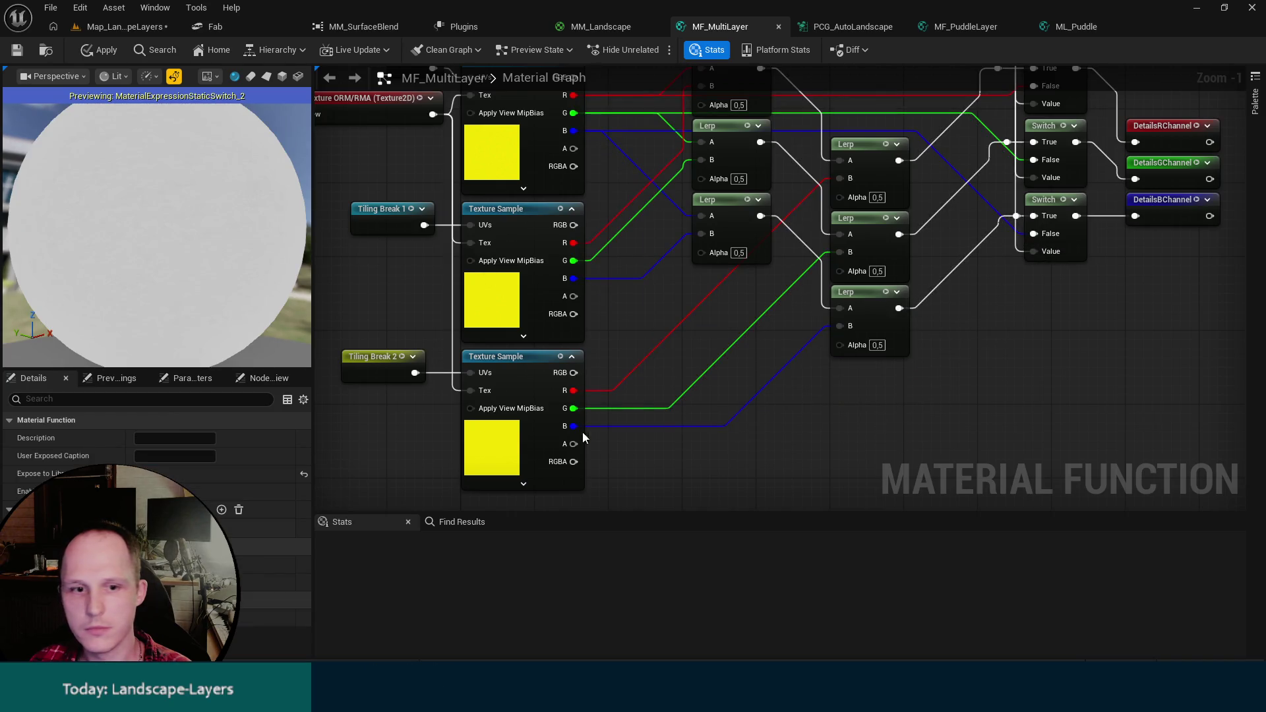
mouse_move(825, 433)
left_mouse_down()
mouse_move(778, 191)
mouse_move(699, 86)
left_mouse_up()
mouse_move(871, 162)
left_mouse_down()
mouse_move(879, 218)
mouse_move(855, 207)
mouse_move(882, 286)
mouse_move(875, 267)
left_mouse_up()
left_click(855, 190)
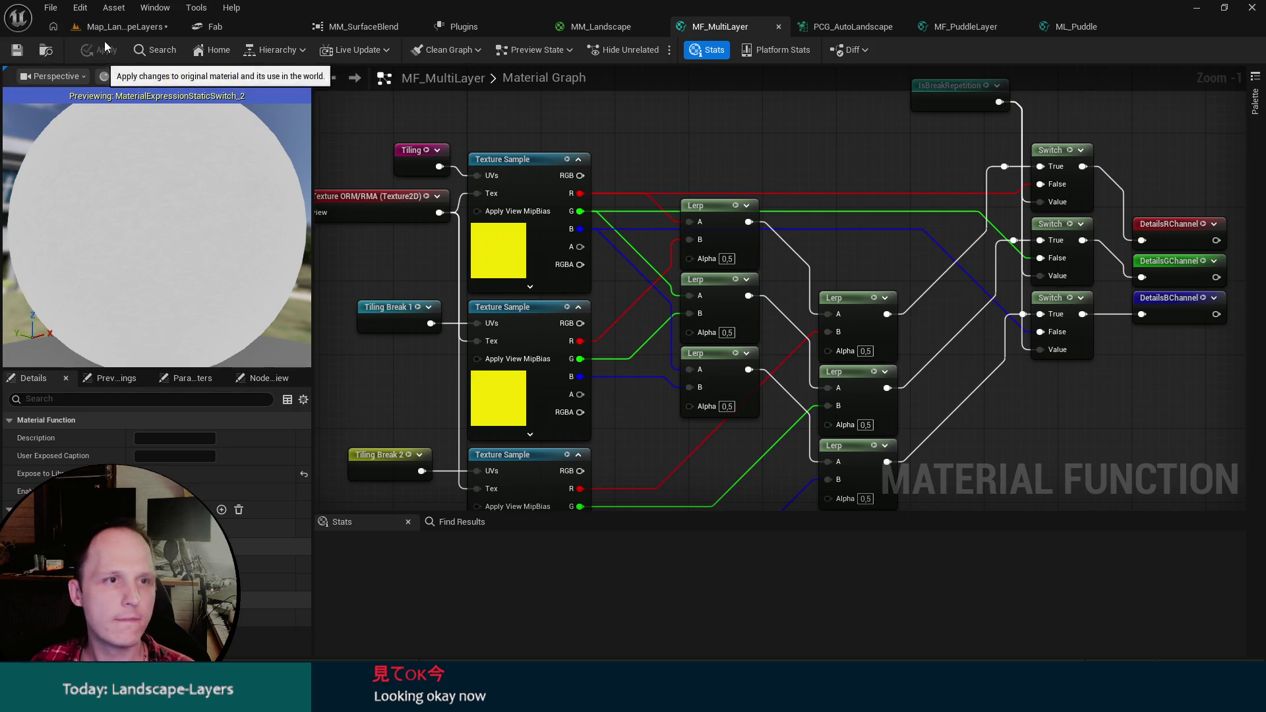
Apply the material function changes, save the level, and enlarge the viewport near the sand dune.
left_click(115, 26)
key("ctrl+s")
left_click_drag(829, 267, 855, 253)
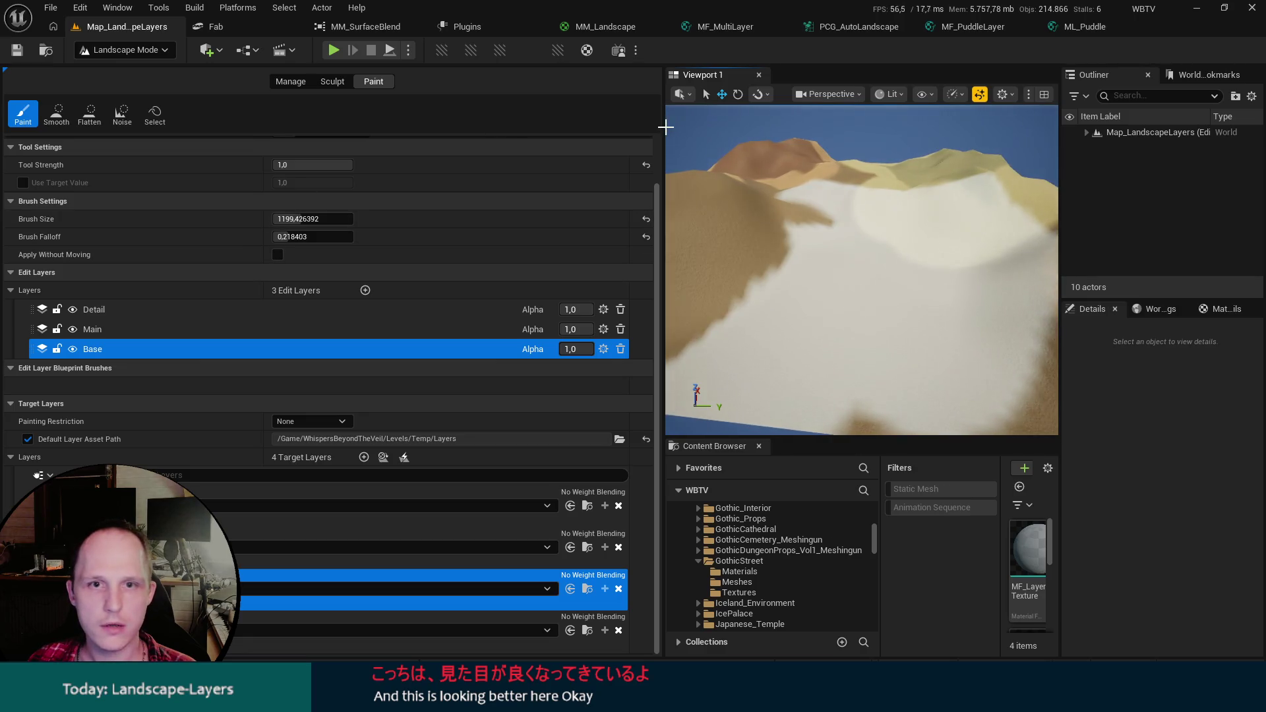
mouse_move(662, 129)
left_mouse_down()
mouse_move(273, 165)
mouse_move(241, 198)
left_mouse_up()
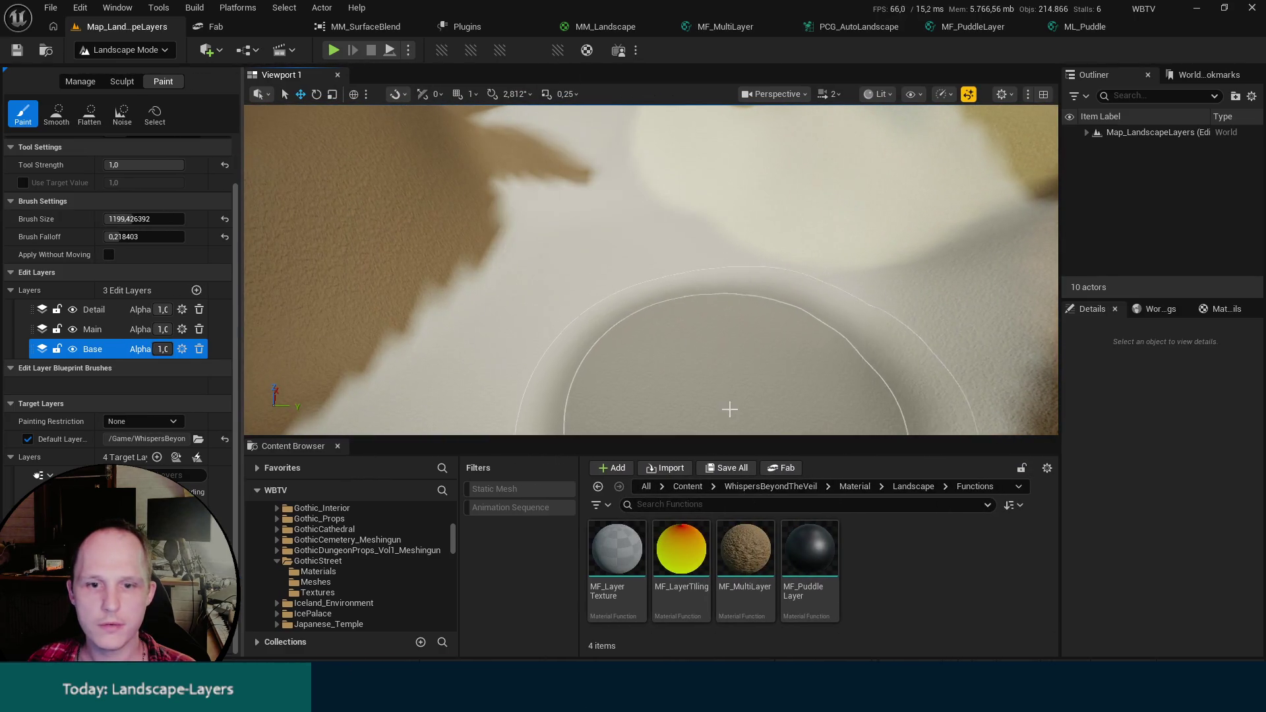
left_click_drag(739, 438, 753, 549)
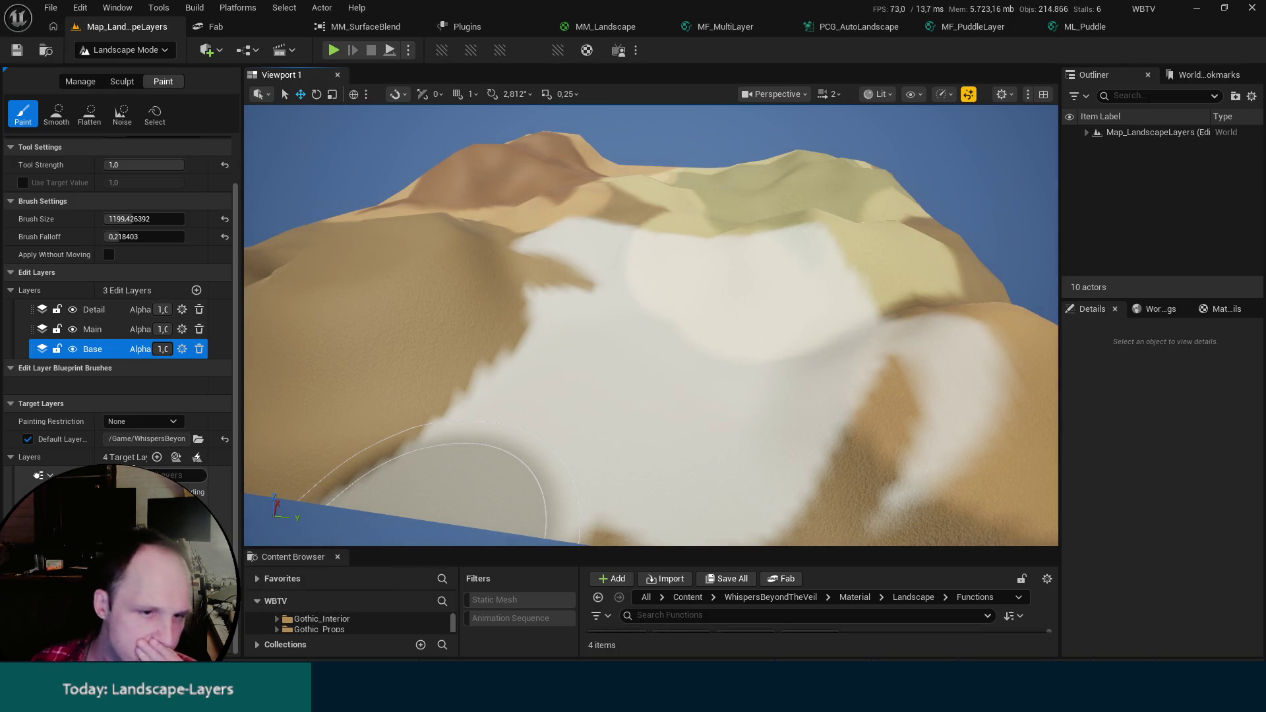
Paint tan over the white centre, try a light sand stroke on the Detail layer, then undo it.
mouse_move(455, 521)
left_mouse_down()
mouse_move(461, 447)
mouse_move(410, 481)
mouse_move(730, 449)
mouse_move(684, 339)
mouse_move(853, 303)
mouse_move(585, 294)
mouse_move(469, 347)
left_mouse_up()
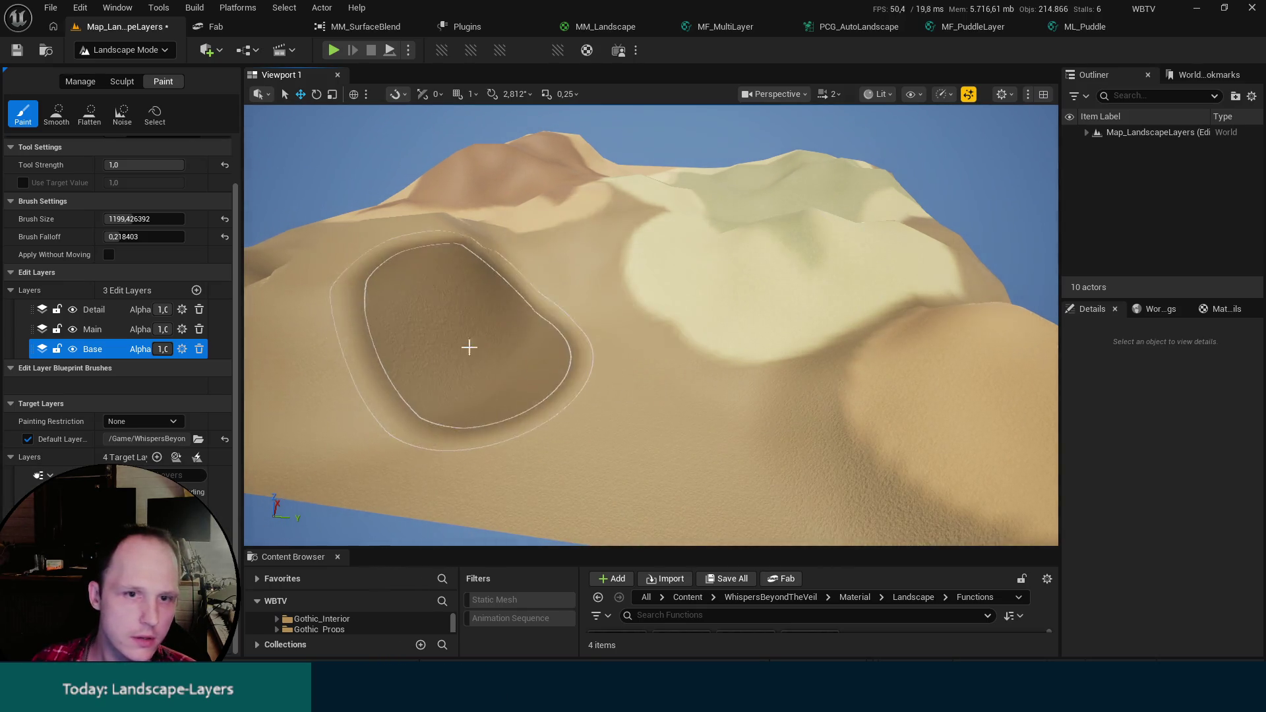
left_click(89, 311)
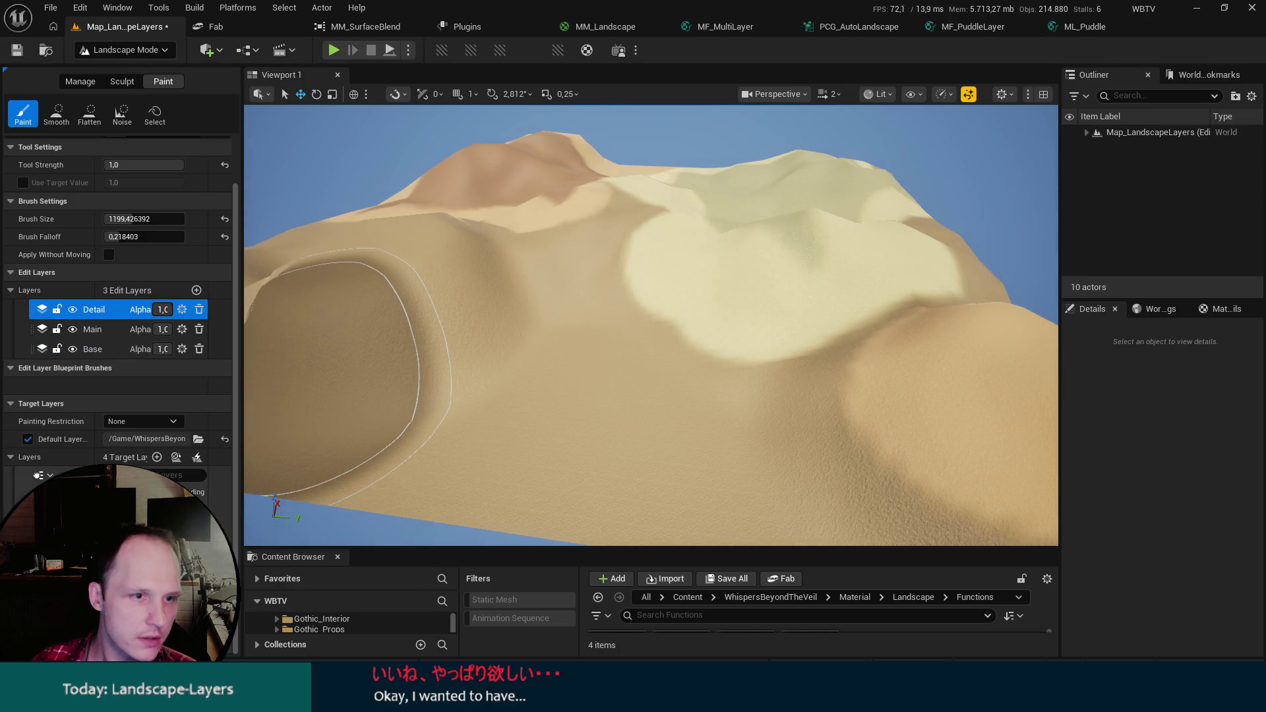
left_click(162, 309)
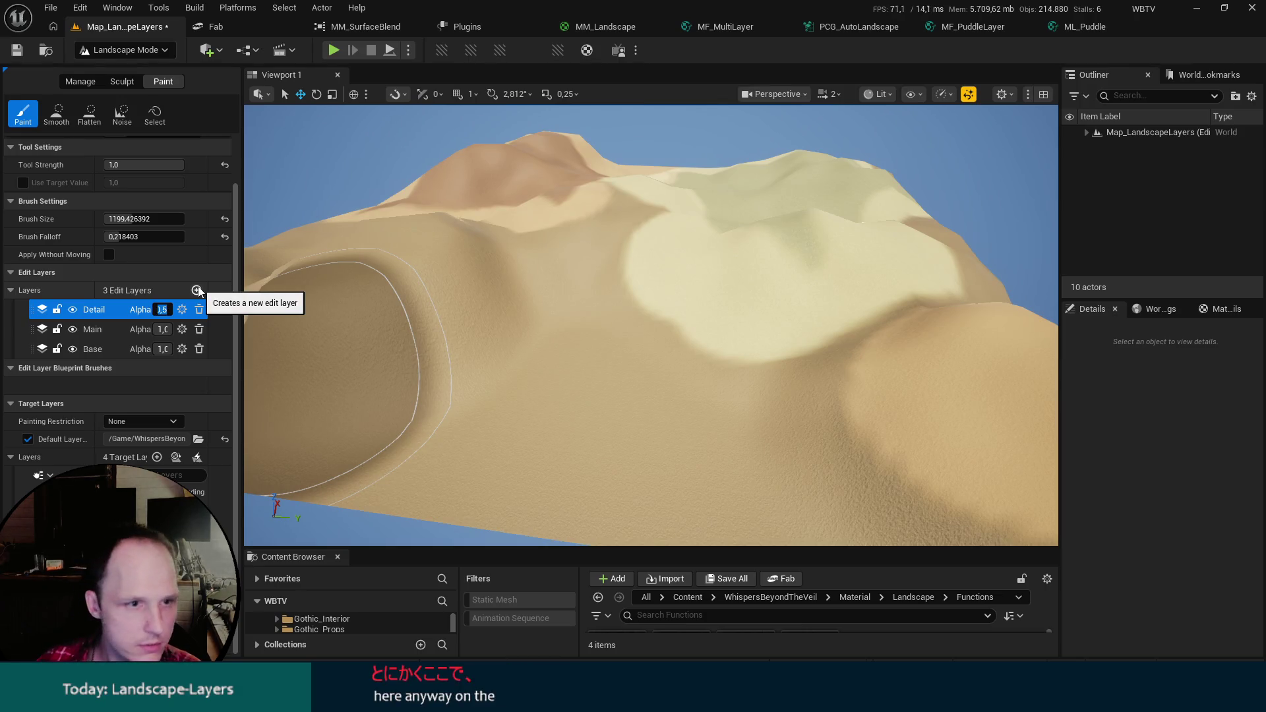
mouse_move(452, 402)
left_mouse_down()
mouse_move(618, 488)
mouse_move(751, 491)
mouse_move(580, 354)
mouse_move(650, 316)
mouse_move(718, 358)
left_mouse_up()
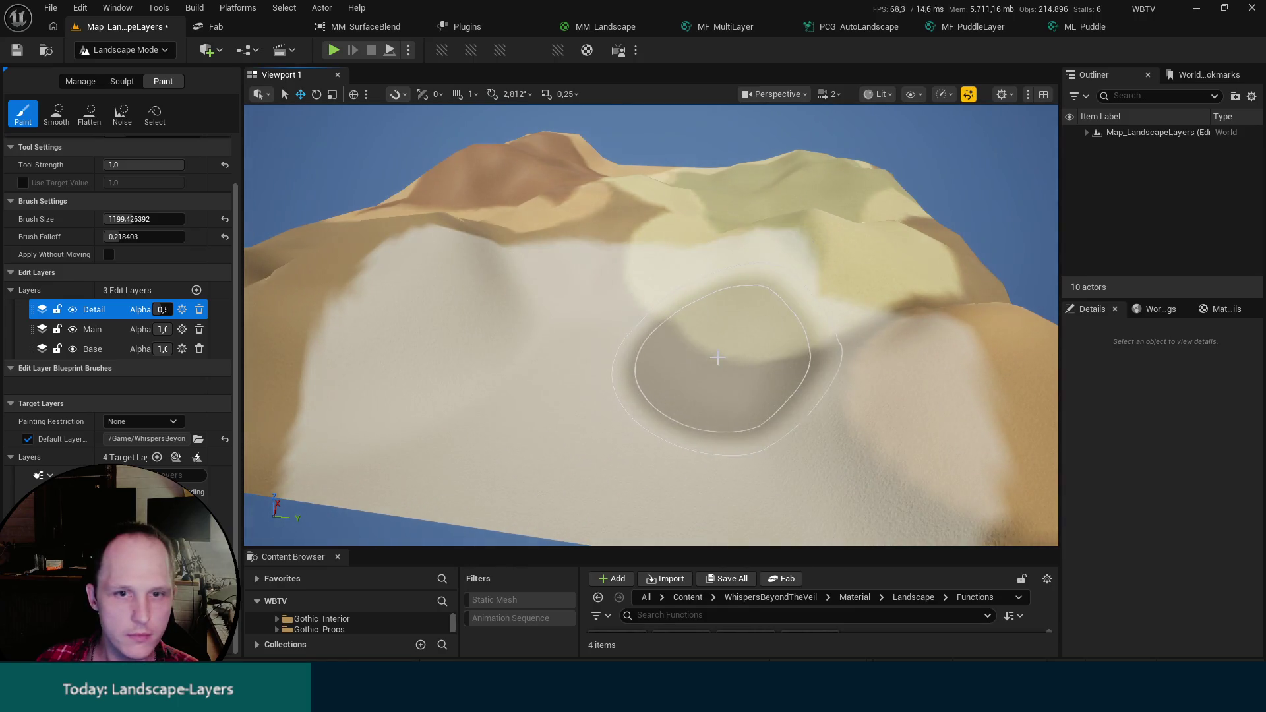
key("ctrl+z")
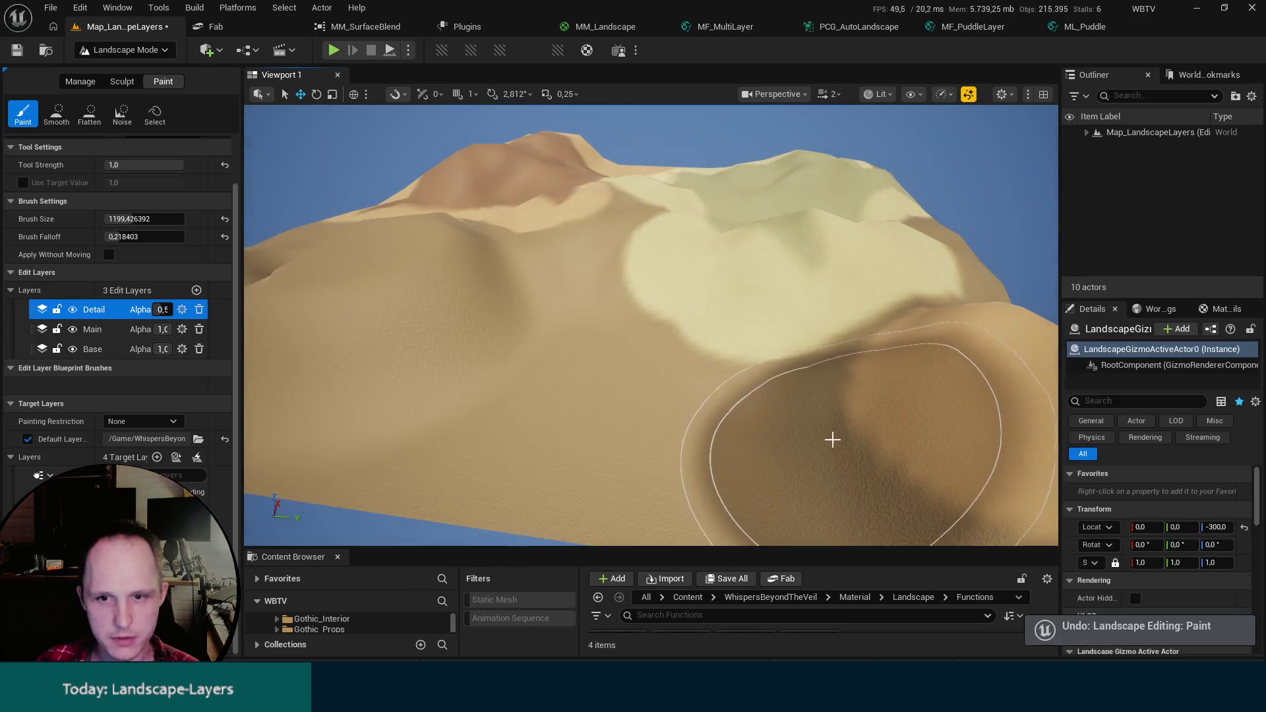
scroll(455, 453, "up", 10)
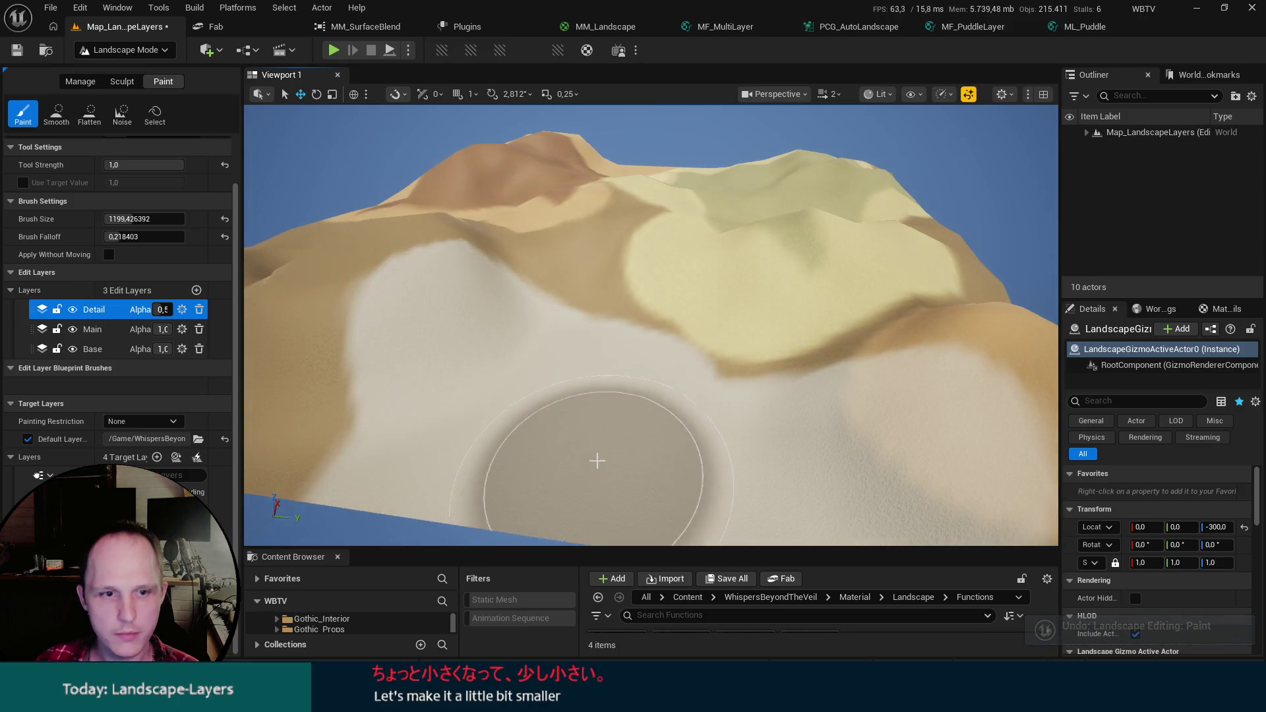
scroll(651, 325, "down", 10)
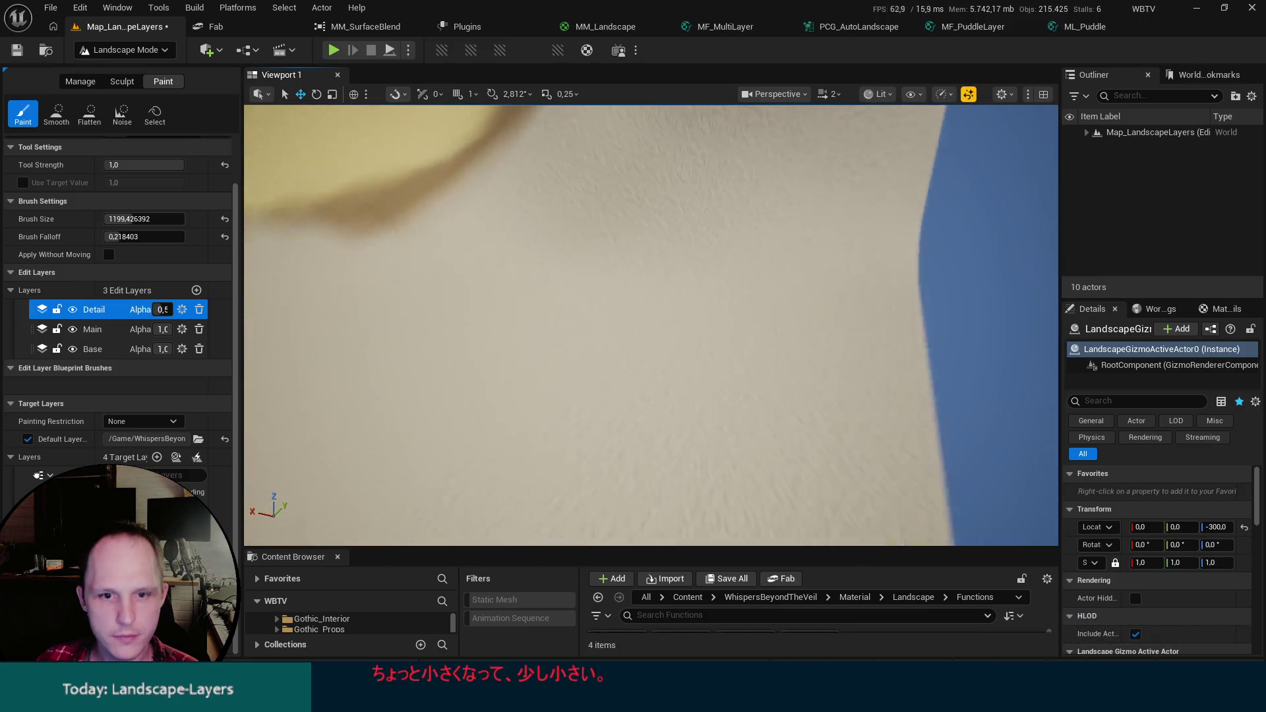
scroll(651, 325, "down", 5)
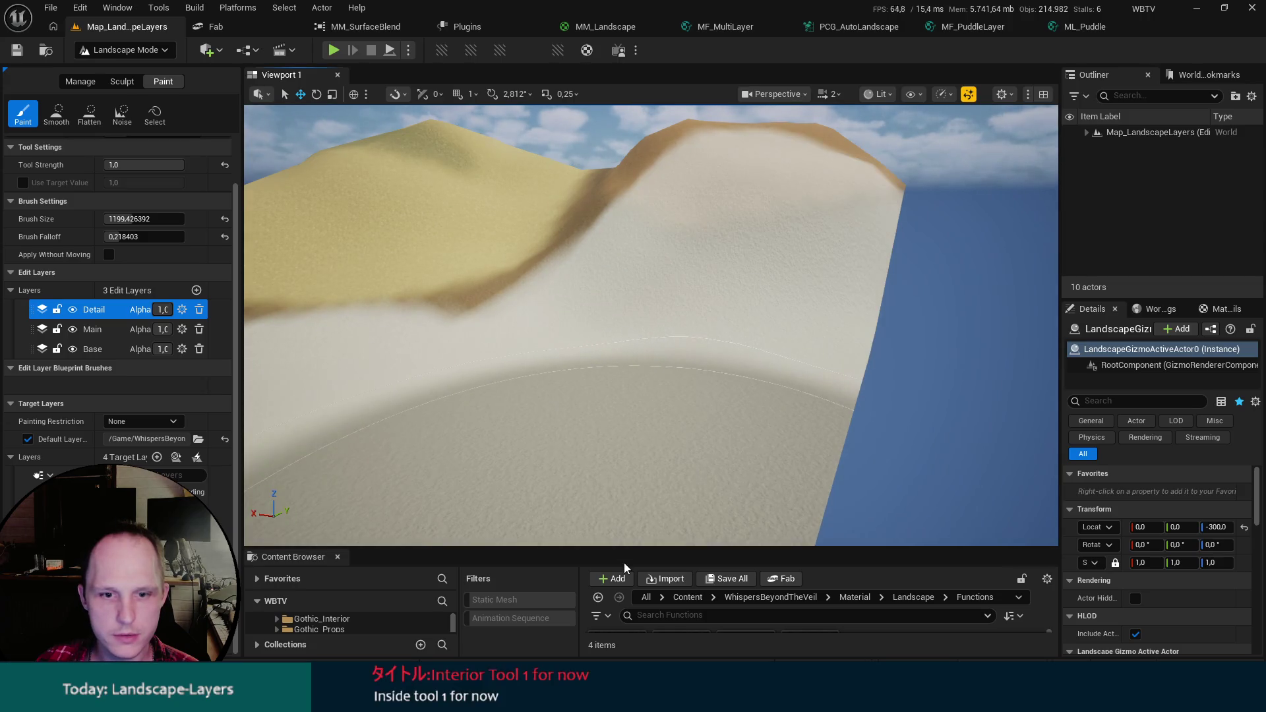
Switch to Selection Mode and close the PCG_AutoLandscape, Plugins, MM_SurfaceBlend and Fab tabs.
left_click(93, 49)
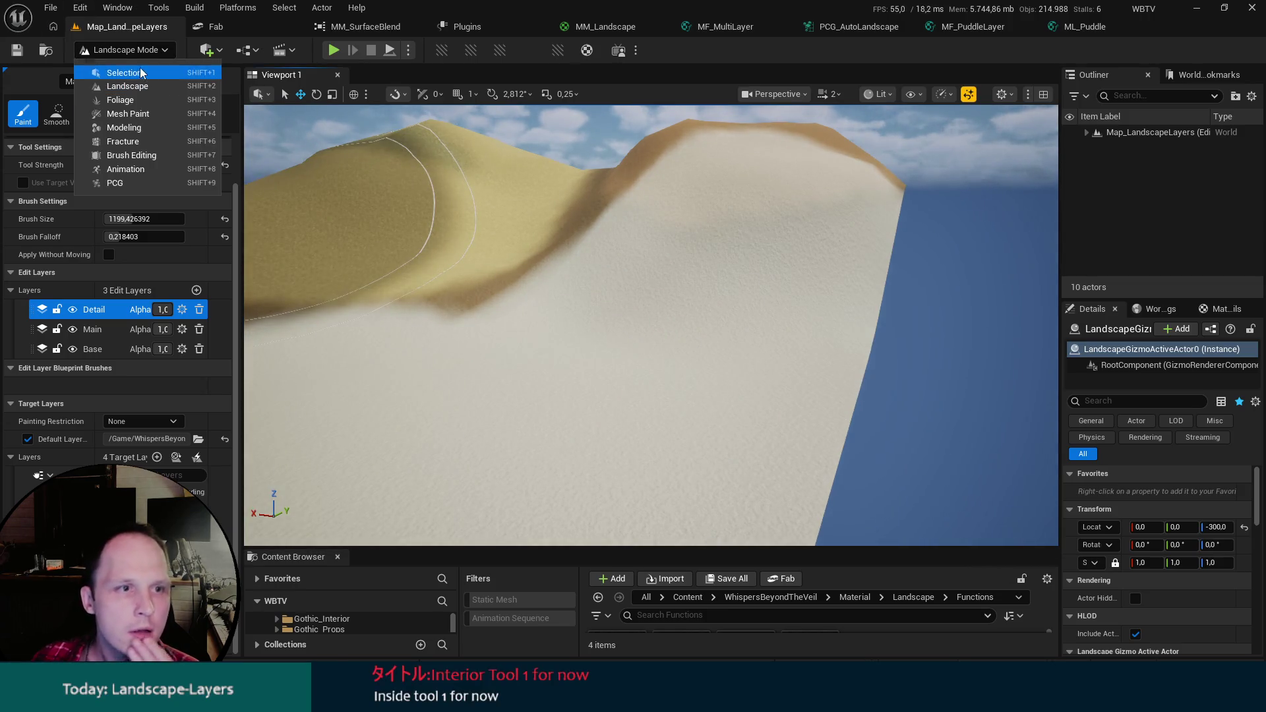
left_click(140, 72)
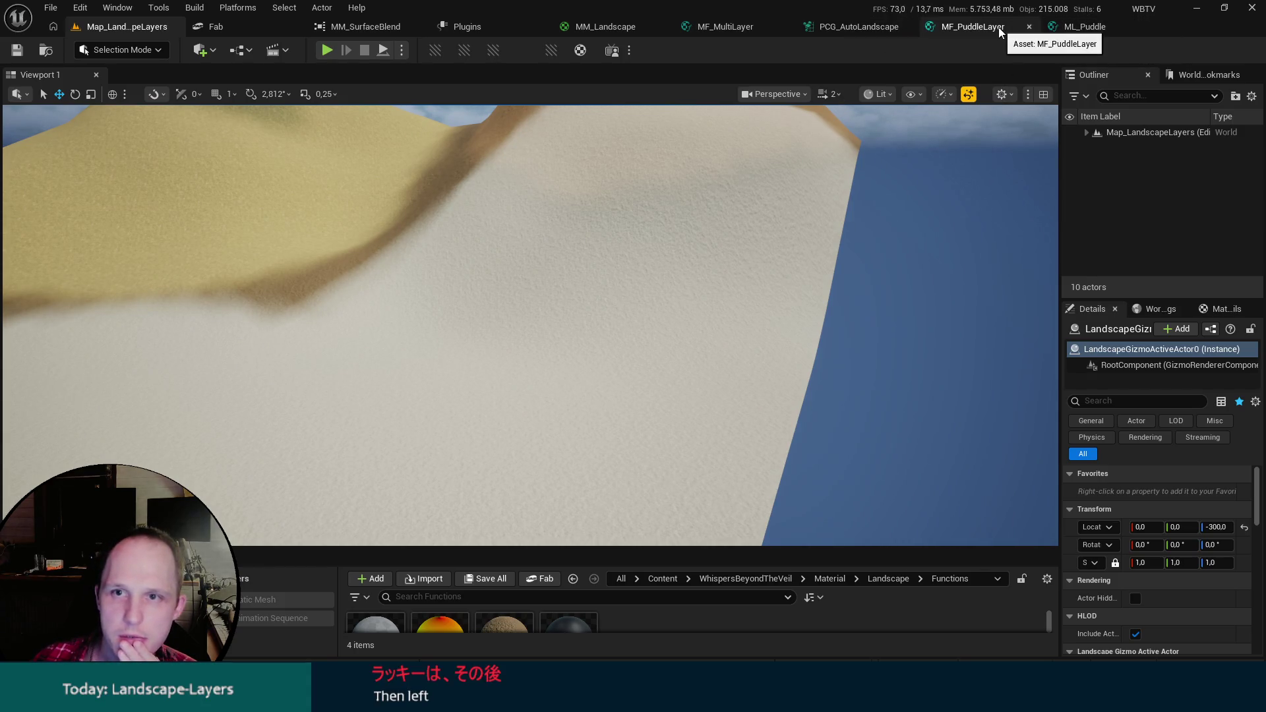
middle_click(852, 30)
middle_click(516, 30)
middle_click(389, 30)
middle_click(227, 30)
Inspect and close MF_PuddleLayer, then adjust the PuddleLayerWeight node in ML_Puddle.
left_click(489, 30)
mouse_move(631, 156)
left_mouse_down()
mouse_move(730, 105)
mouse_move(567, 174)
left_mouse_up()
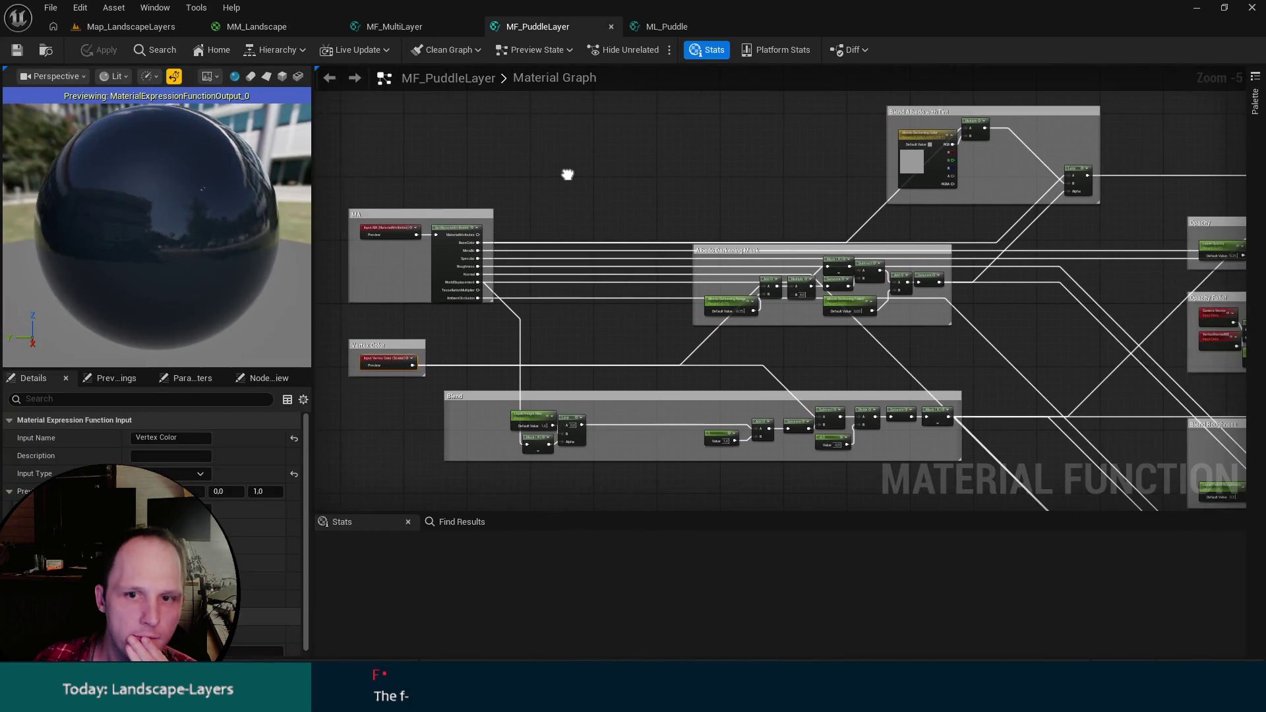
middle_click(571, 23)
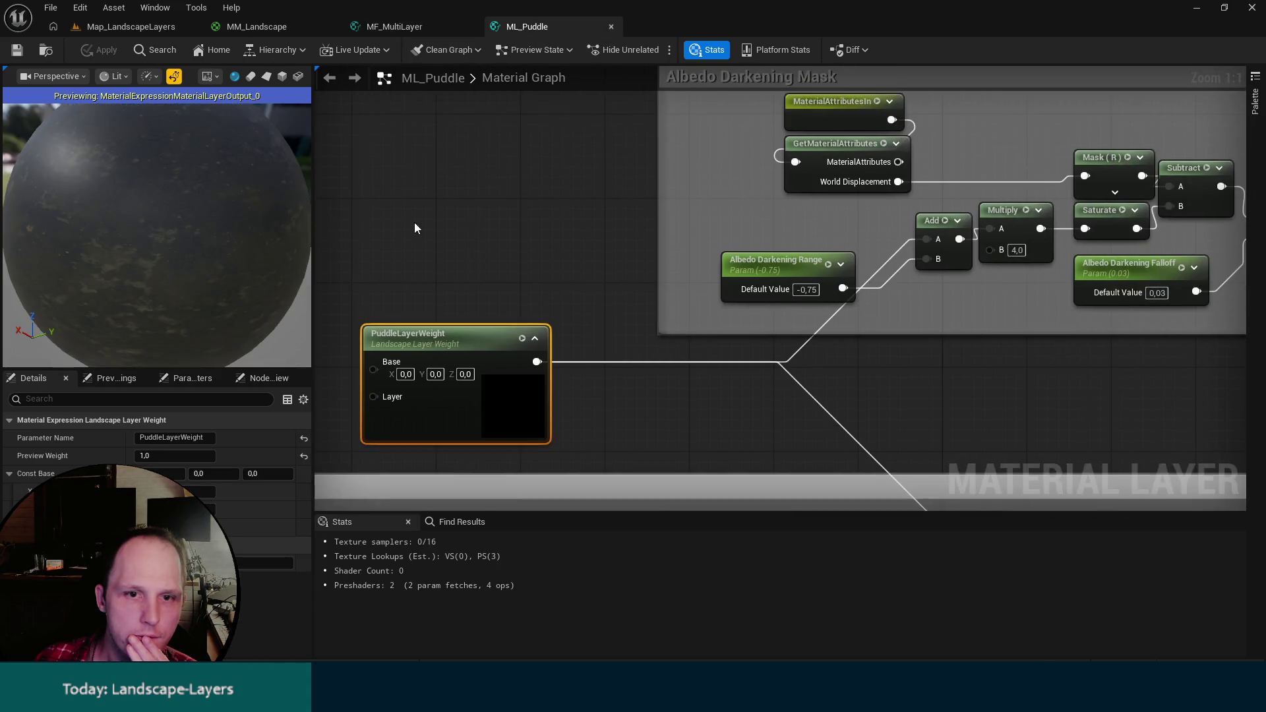
mouse_move(455, 264)
left_mouse_down()
mouse_move(617, 265)
mouse_move(507, 265)
left_mouse_up()
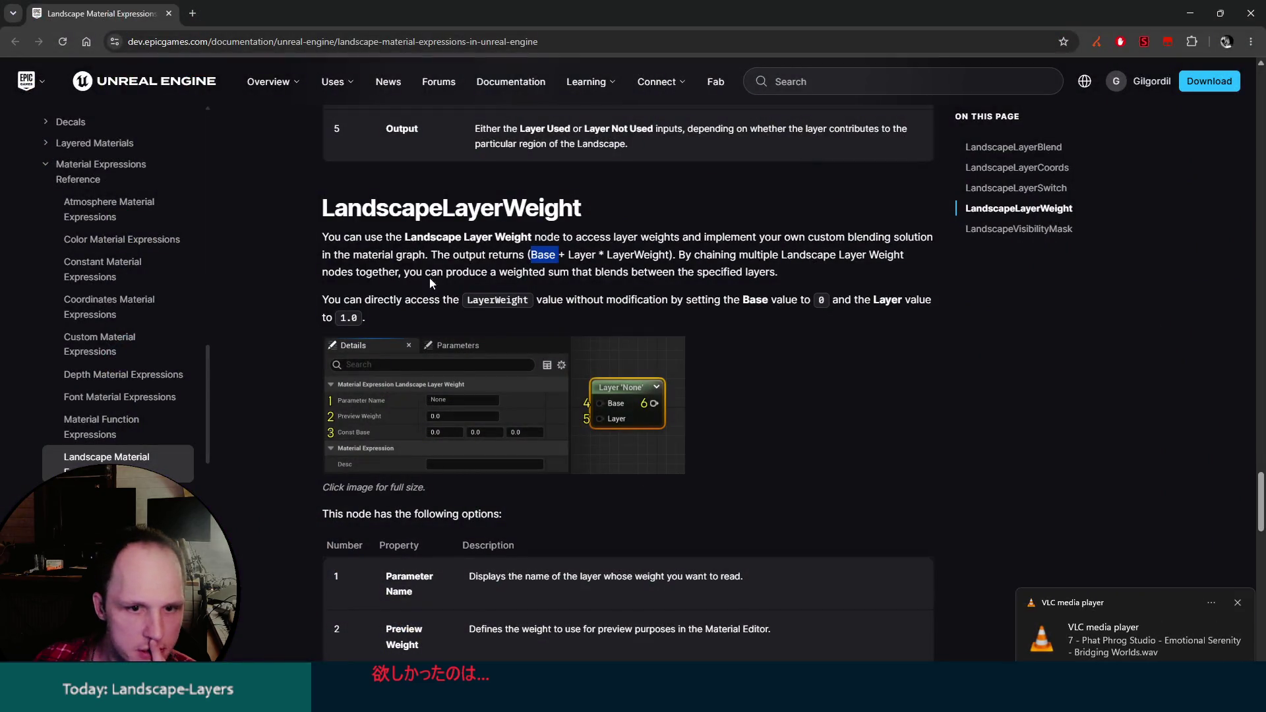
Read the LandscapeLayerWeight documentation section, then switch back to the ML_Puddle editor via the taskbar.
scroll(764, 457, "down", 1)
scroll(765, 457, "up", 1)
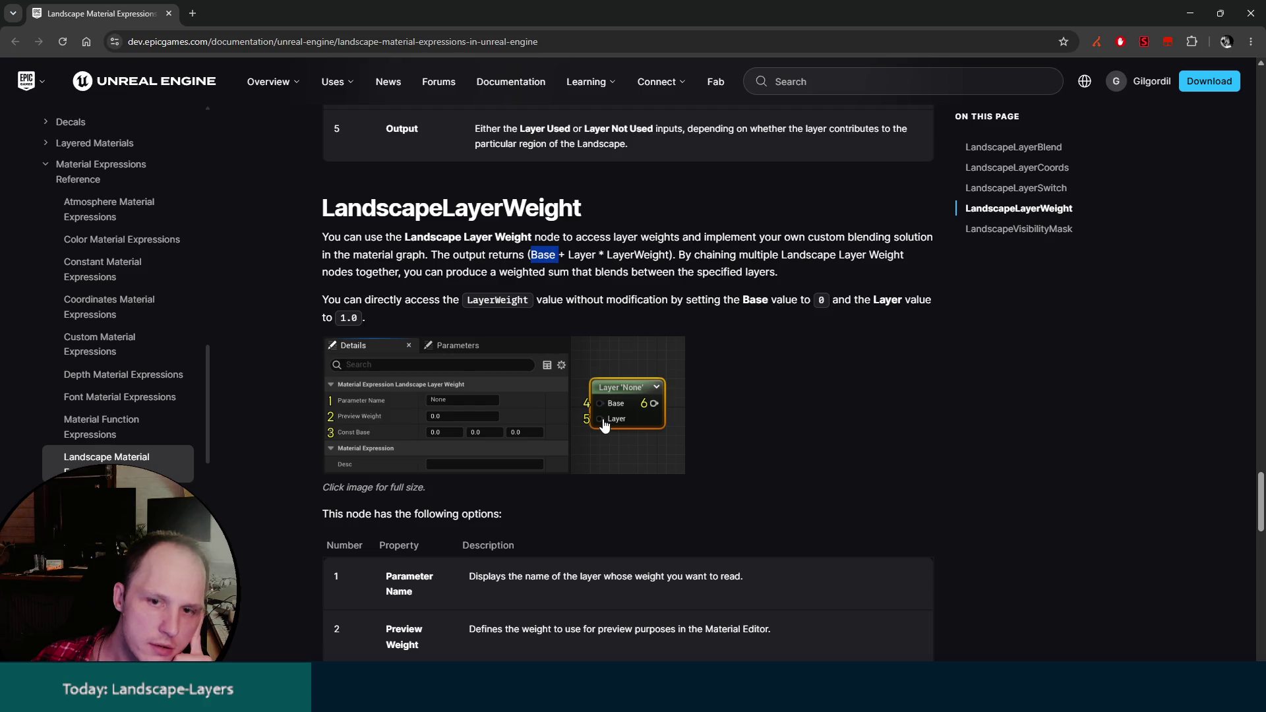
right_click(864, 428)
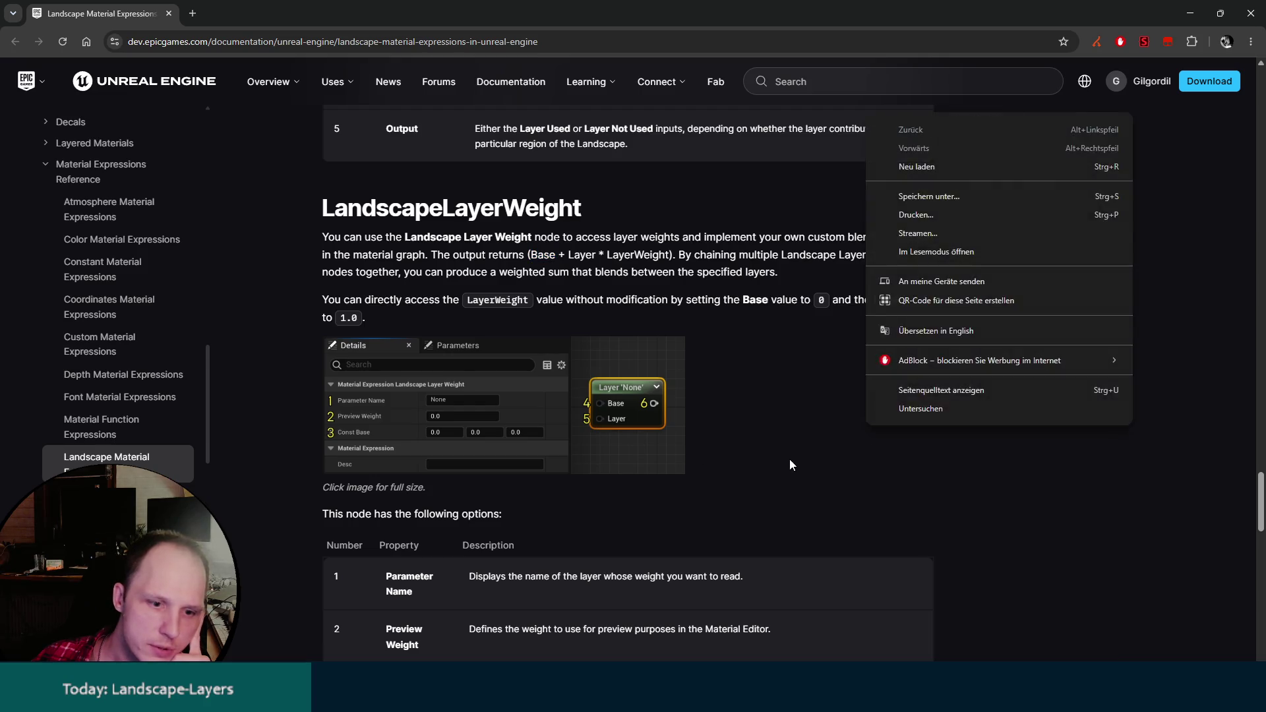
scroll(788, 459, "down", 3)
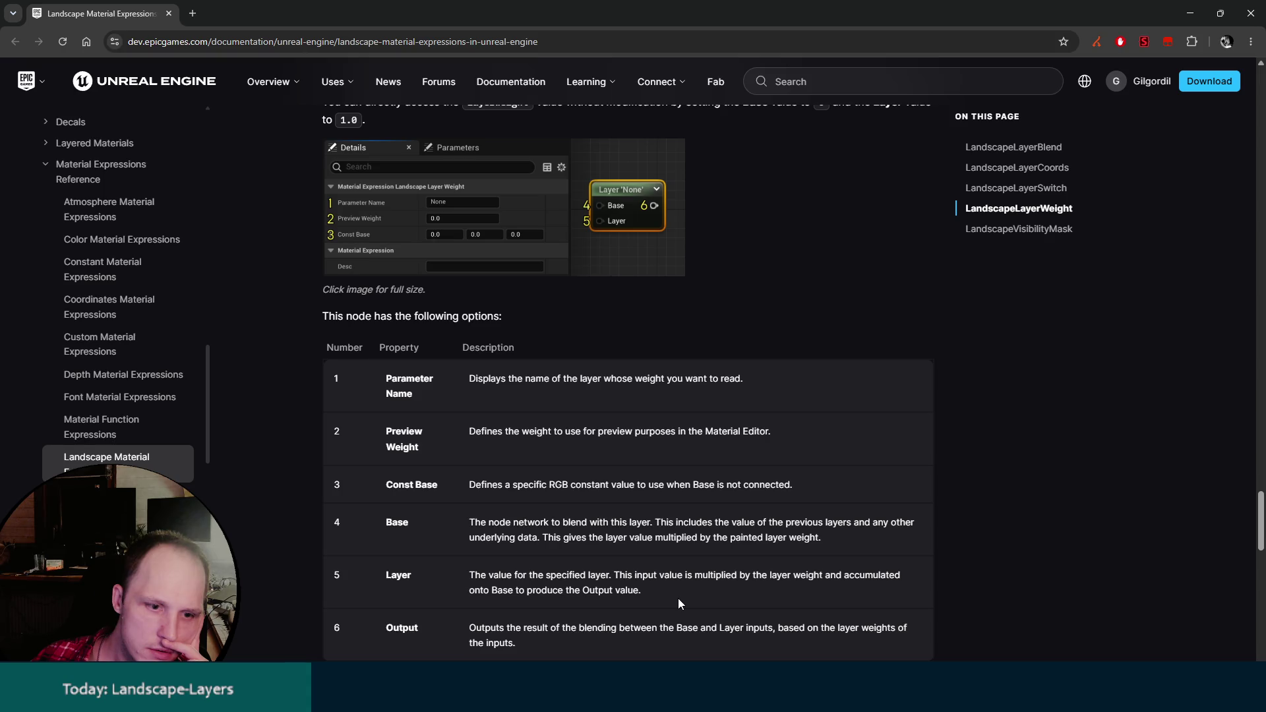
left_click(488, 697)
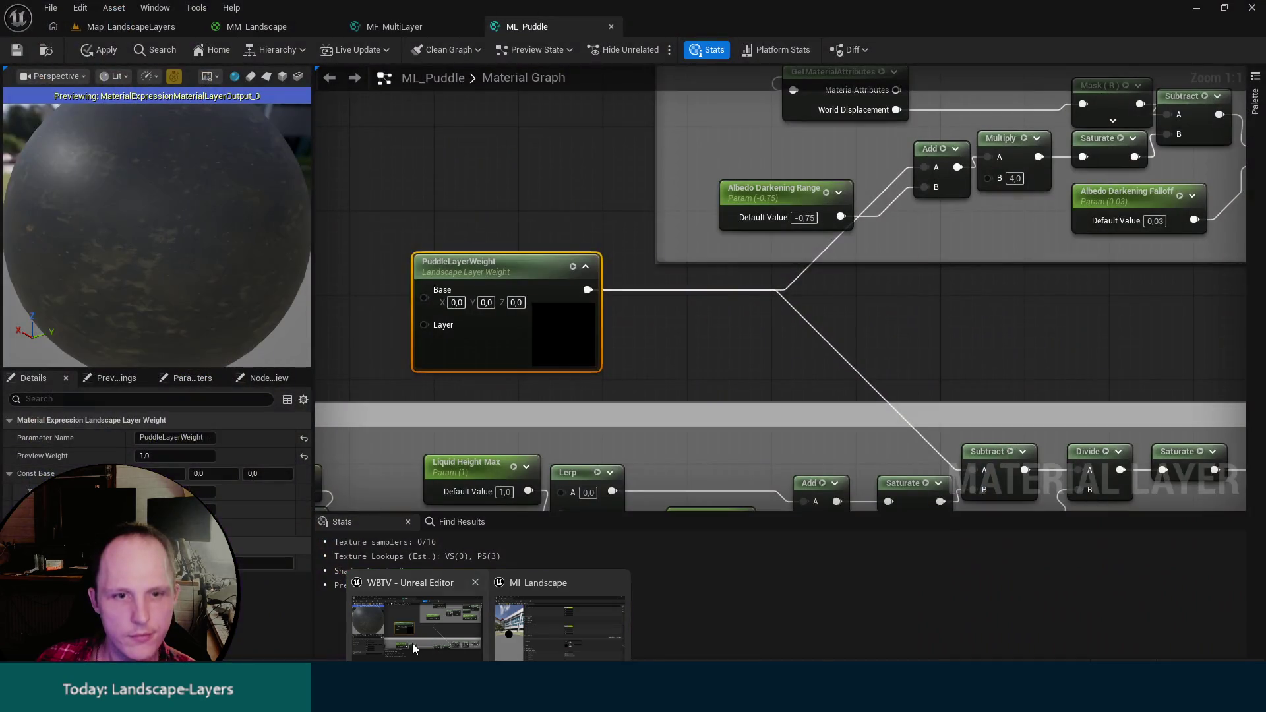
left_click(413, 643)
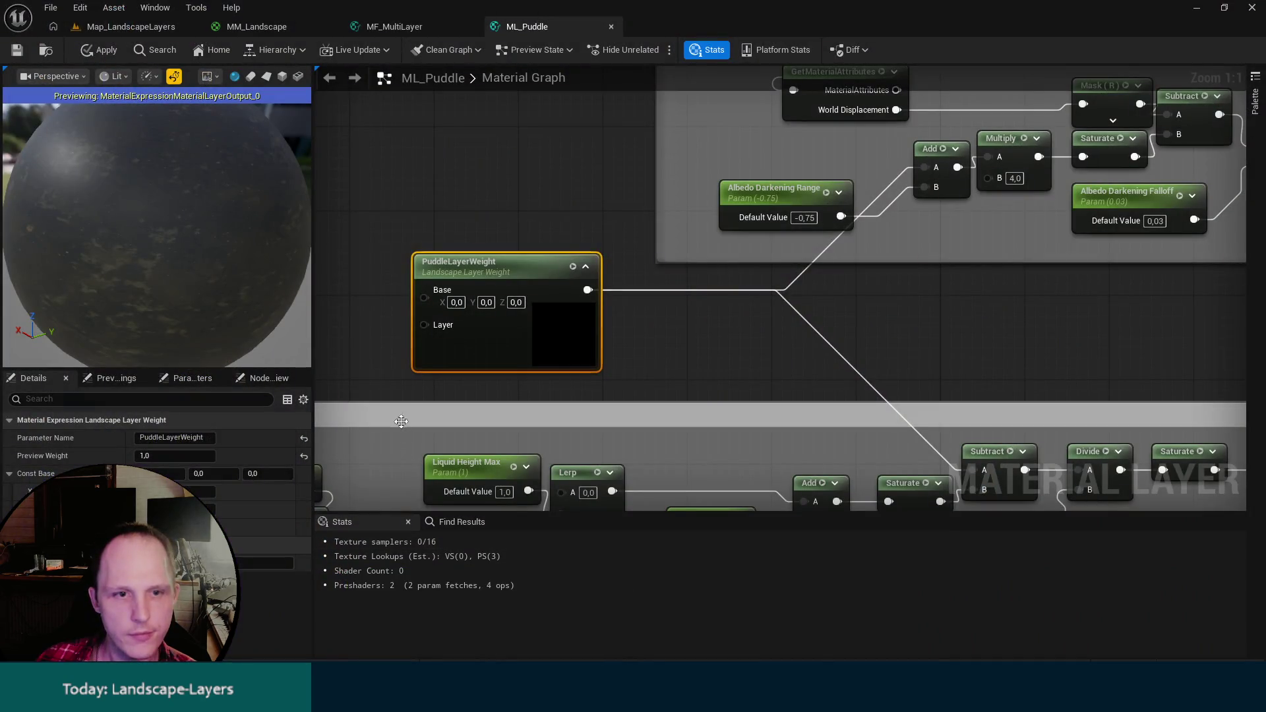
Add a Constant node with value 1 wired into PuddleLayerWeight's Layer input.
left_click(557, 325)
left_click(557, 326)
left_click_drag(626, 343, 710, 338)
left_click(601, 343)
type("1")
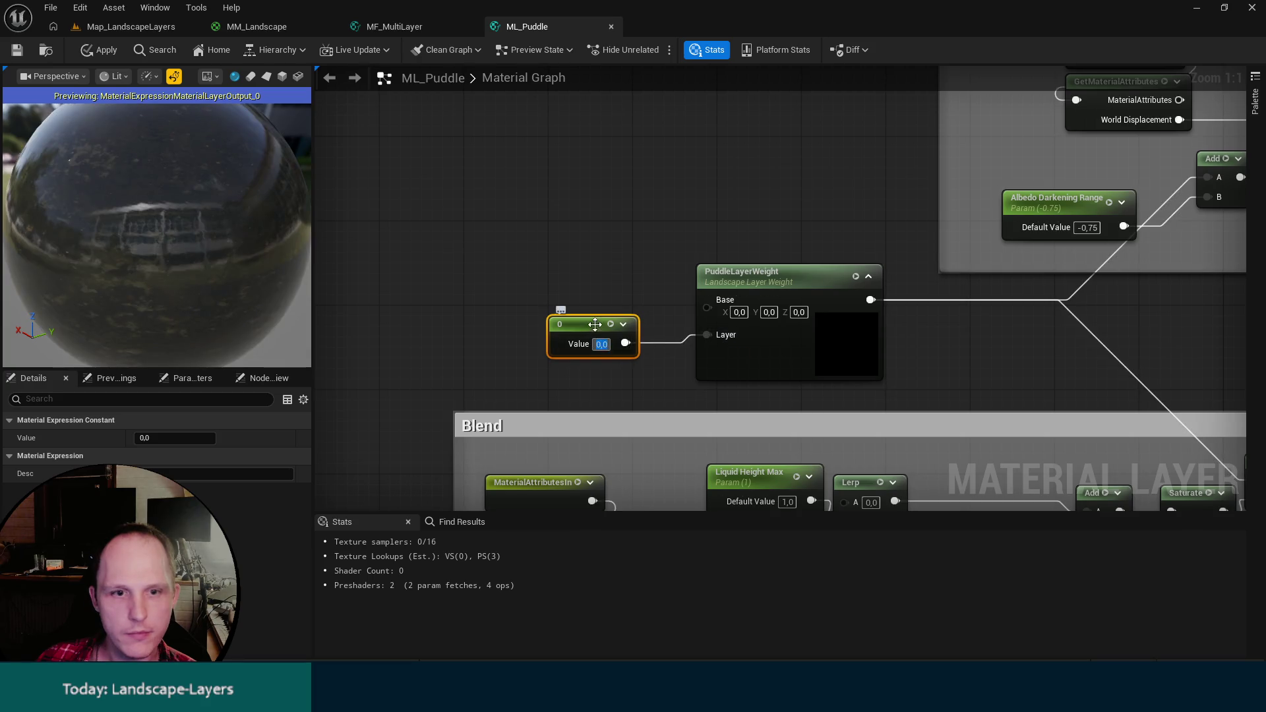
key("Return")
Nudge the 1 constant right, apply the material, and return to the documentation.
left_click_drag(572, 326, 604, 325)
key("ctrl+s")
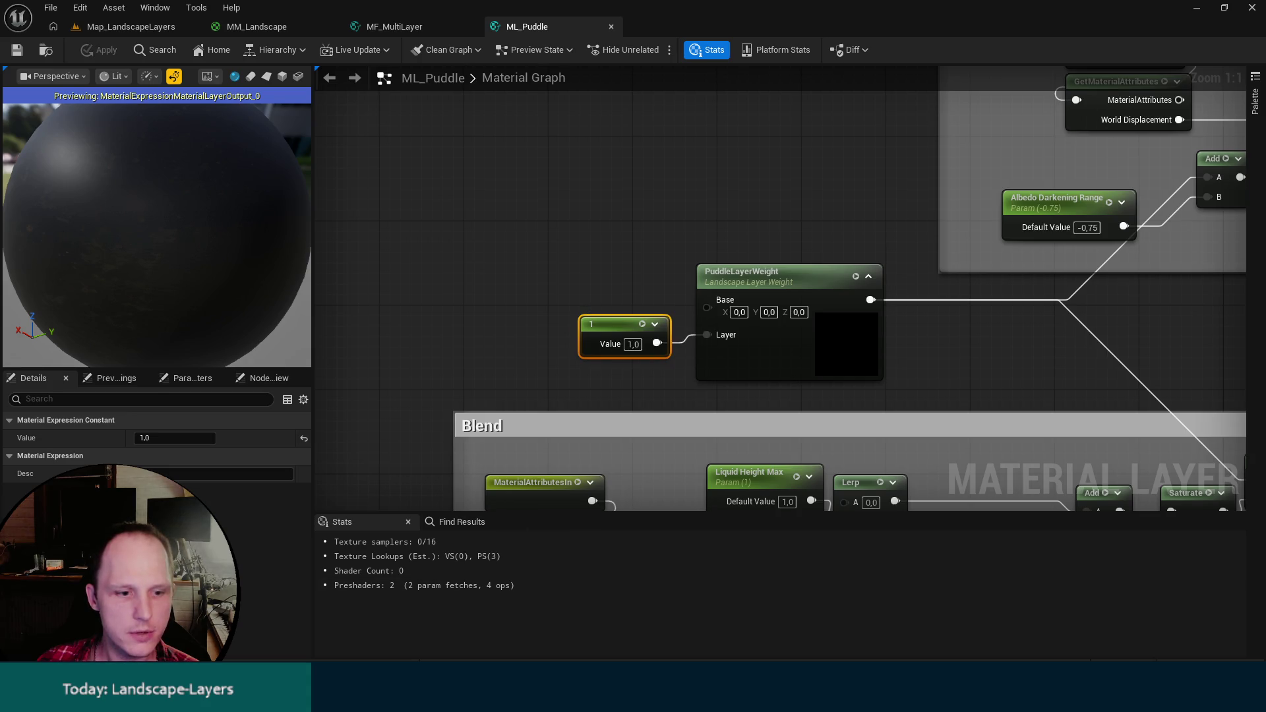
left_click(288, 626)
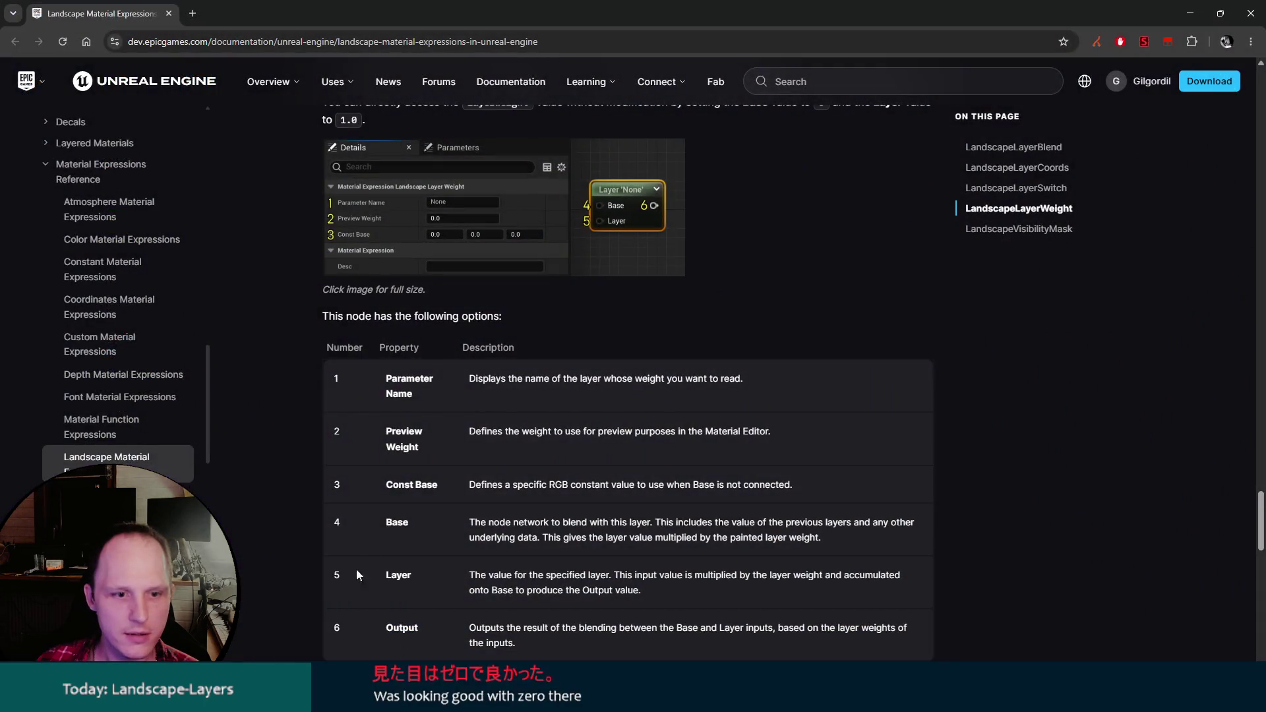
Reread the LandscapeLayerWeight intro, then return to Unreal and fly over the landscape level.
scroll(501, 588, "up", 3)
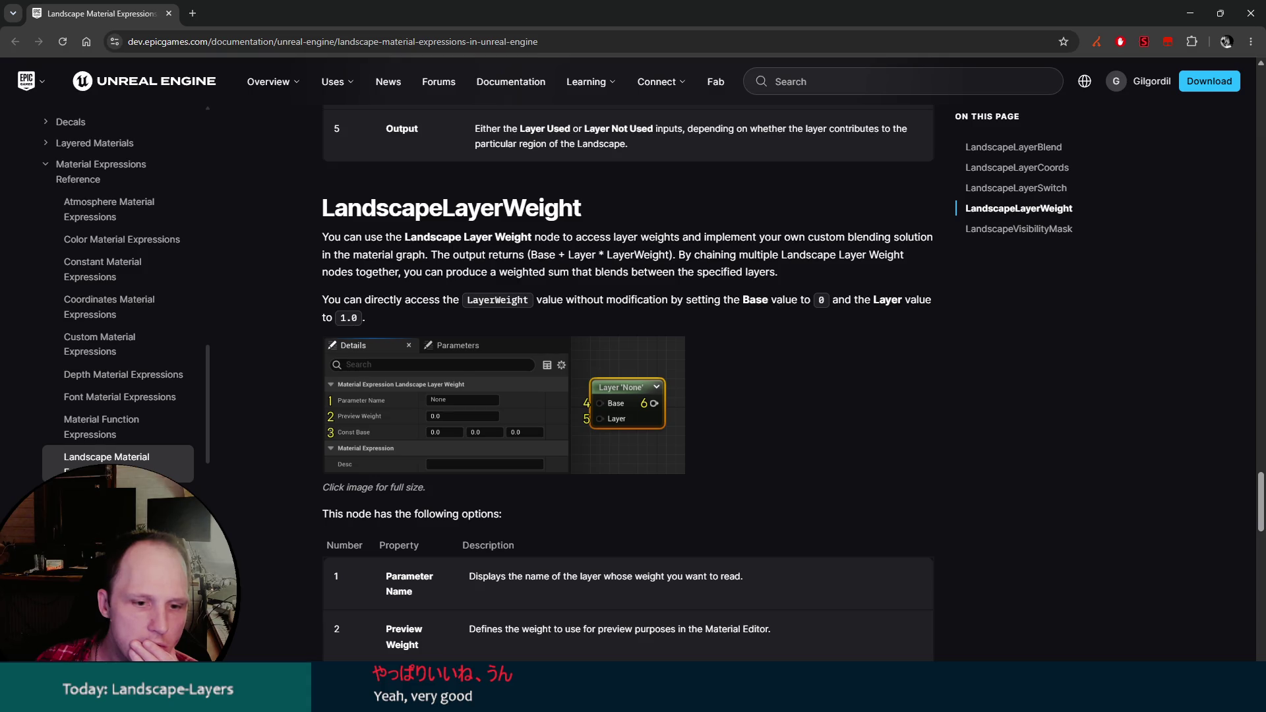
left_click(440, 645)
left_click(139, 29)
mouse_move(462, 297)
left_mouse_down()
mouse_move(395, 283)
mouse_move(475, 291)
mouse_move(422, 297)
left_mouse_up()
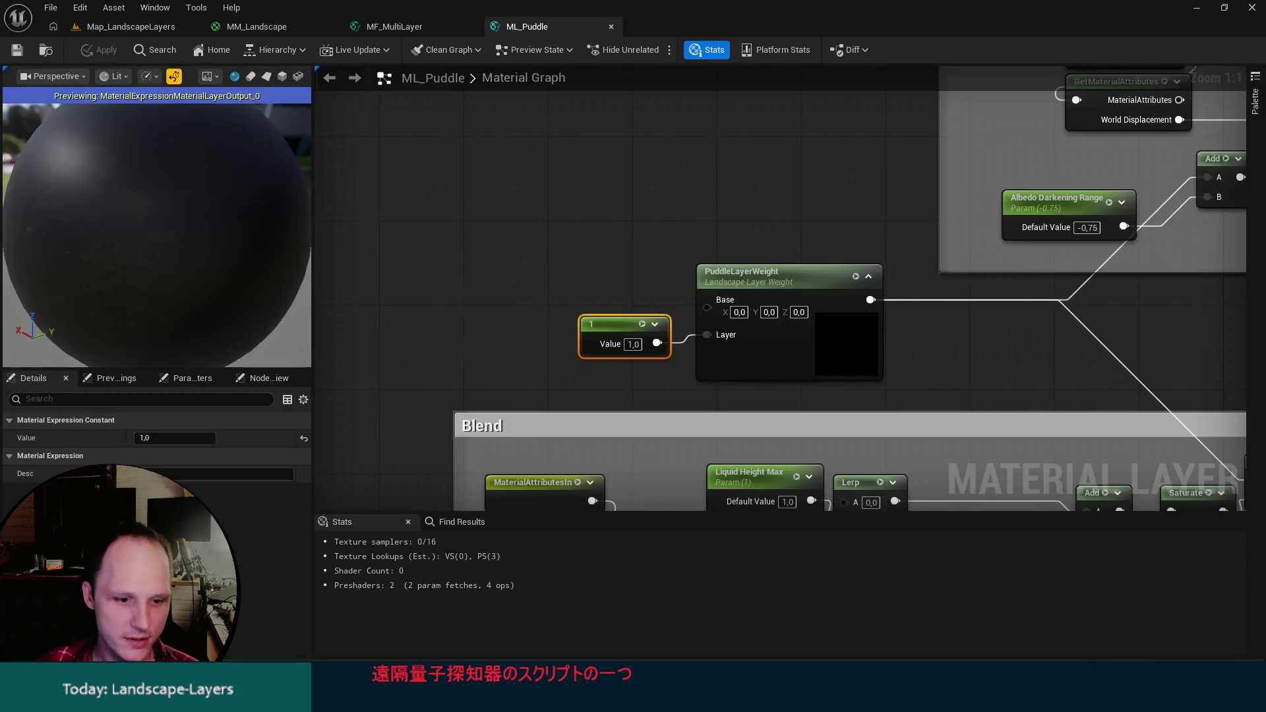
Open Map_LandscapeLayers, enlarge the Content Browser, then switch over to Rider.
key("alt+Tab")
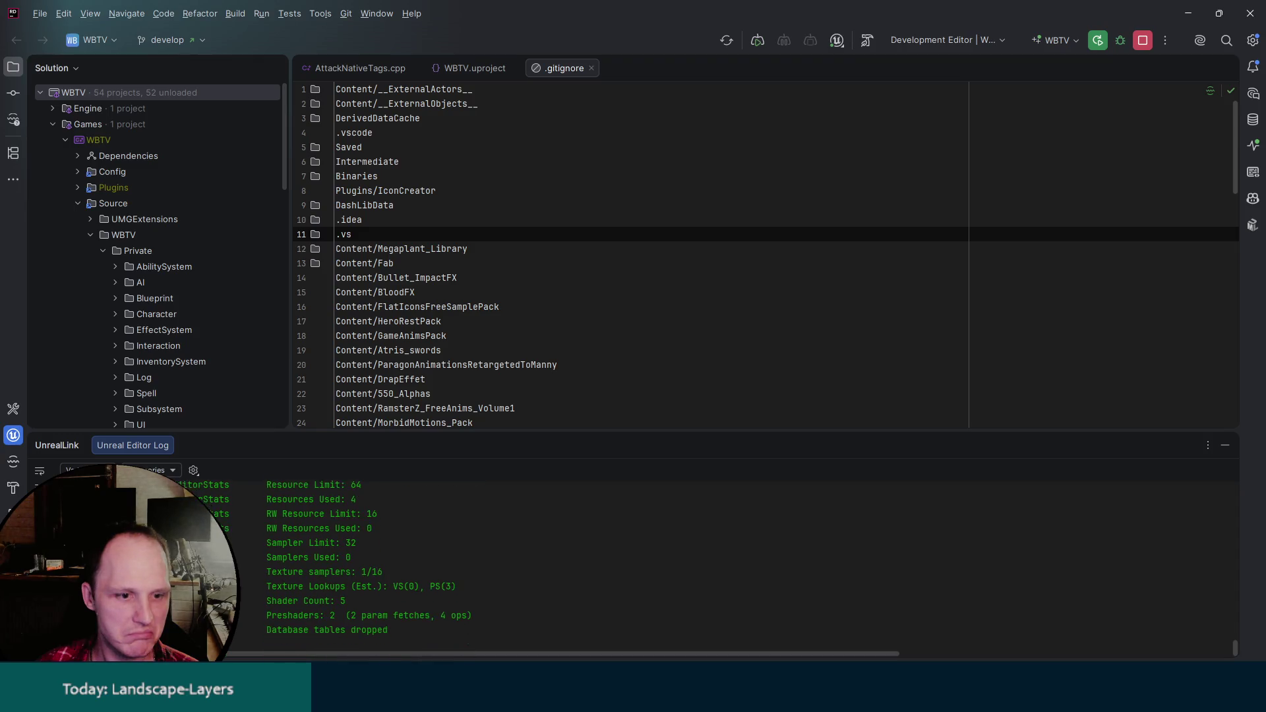
left_click(551, 656)
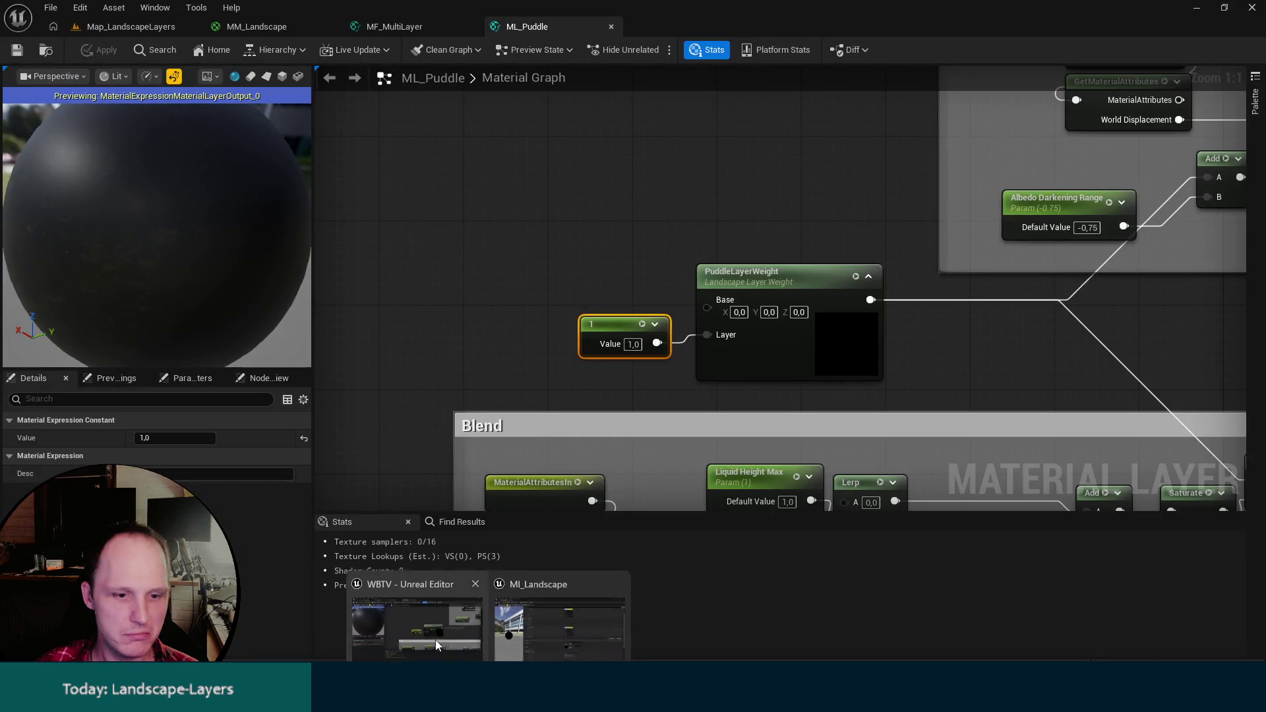
left_click(125, 26)
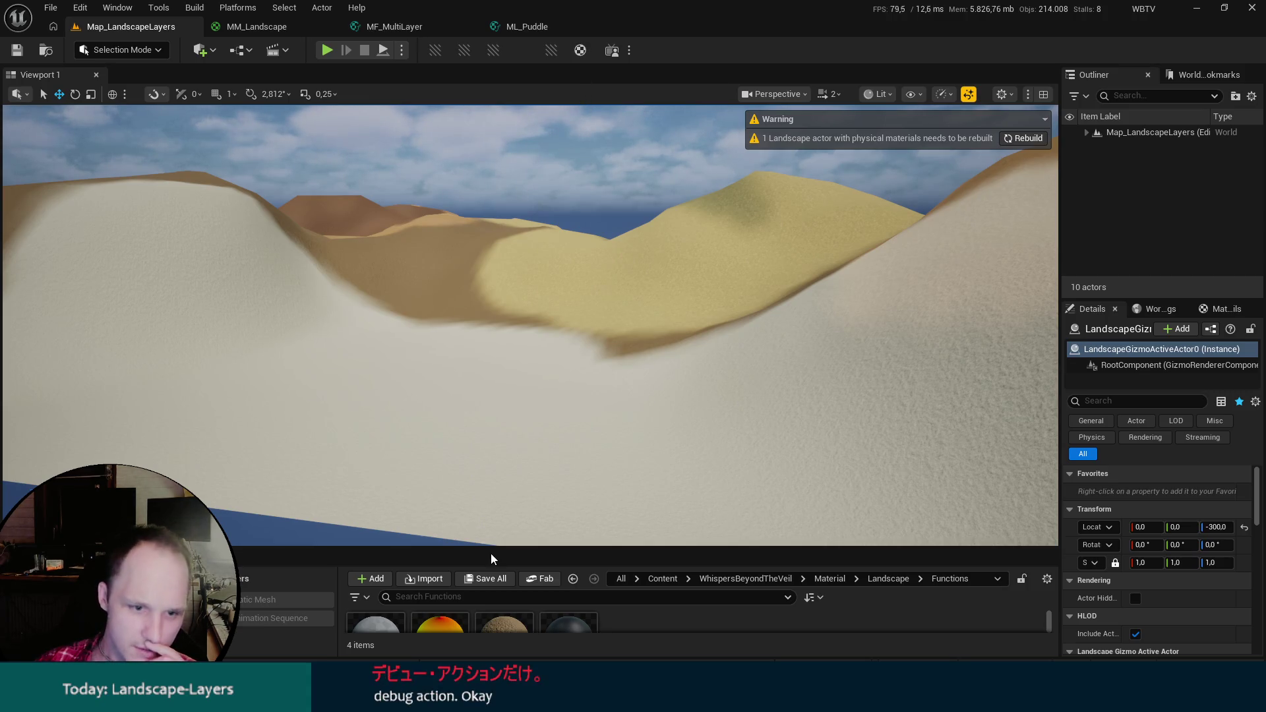
mouse_move(503, 548)
left_mouse_down()
mouse_move(580, 517)
mouse_move(612, 427)
left_mouse_up()
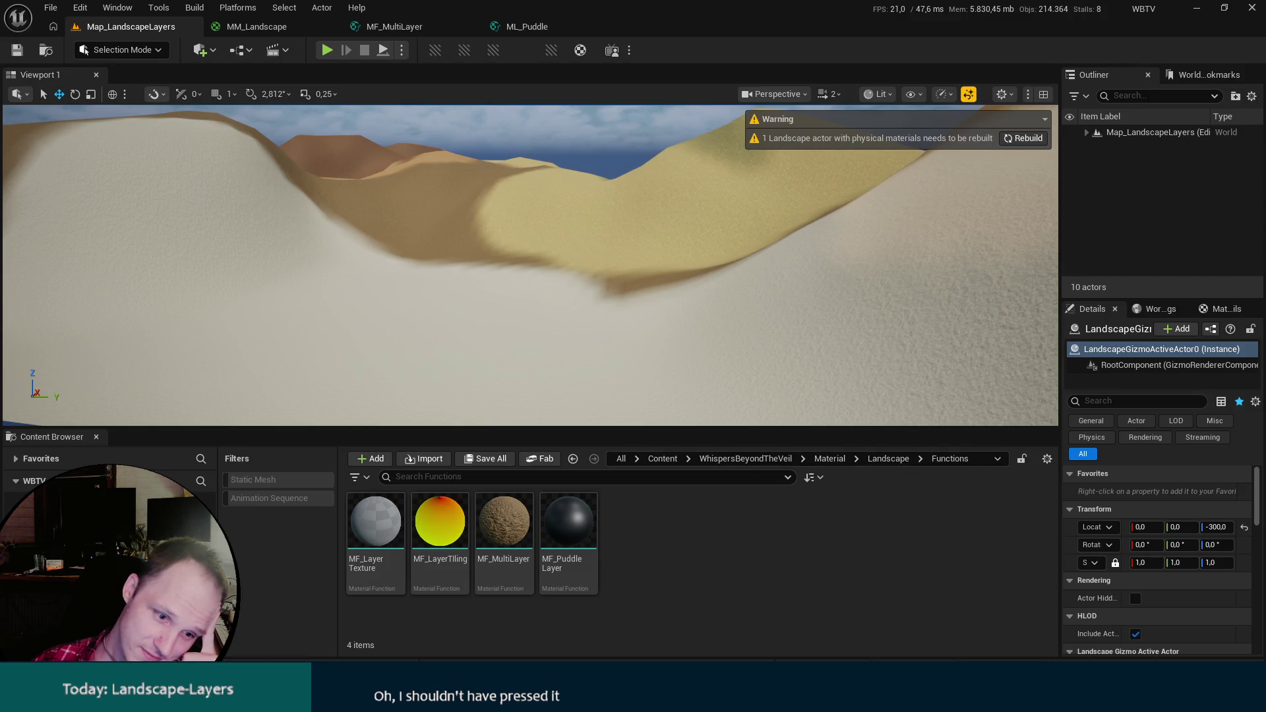
key("alt+Tab")
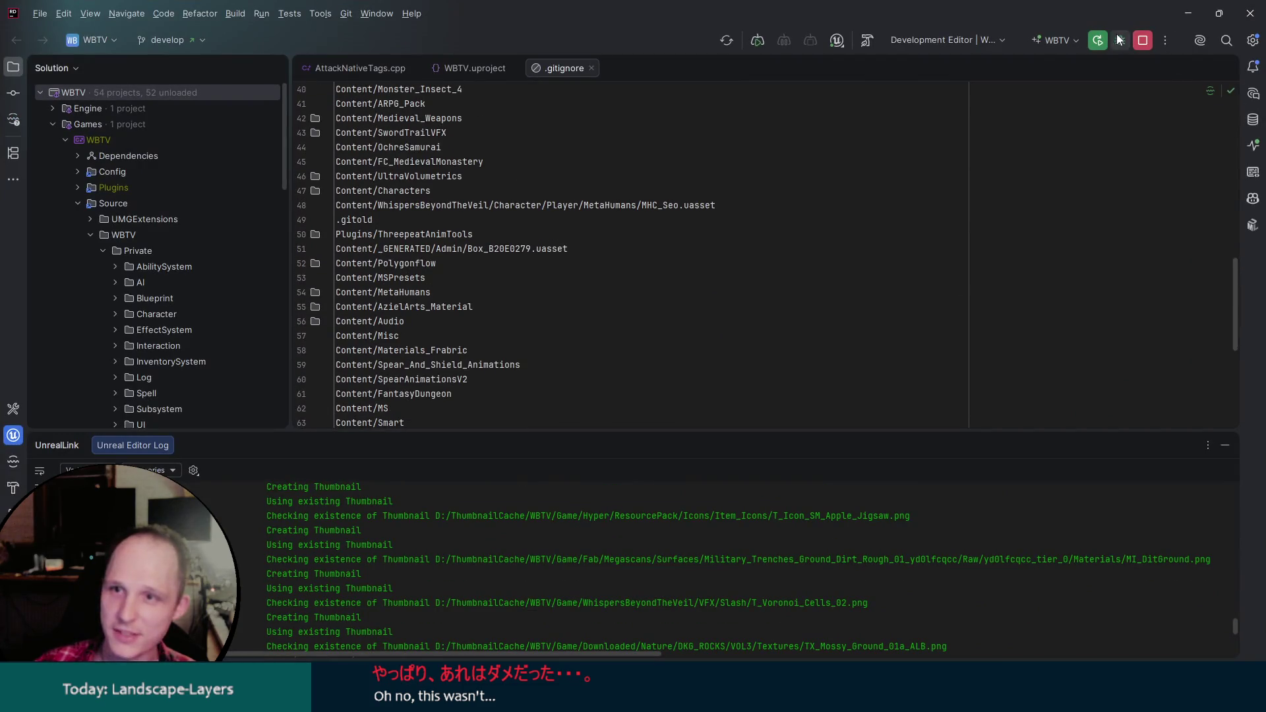
Restart WBTV under Rider's debugger with Stop and Rerun, dismiss the launcher, and show Unreal Editor.
left_click(1119, 39)
left_click(650, 380)
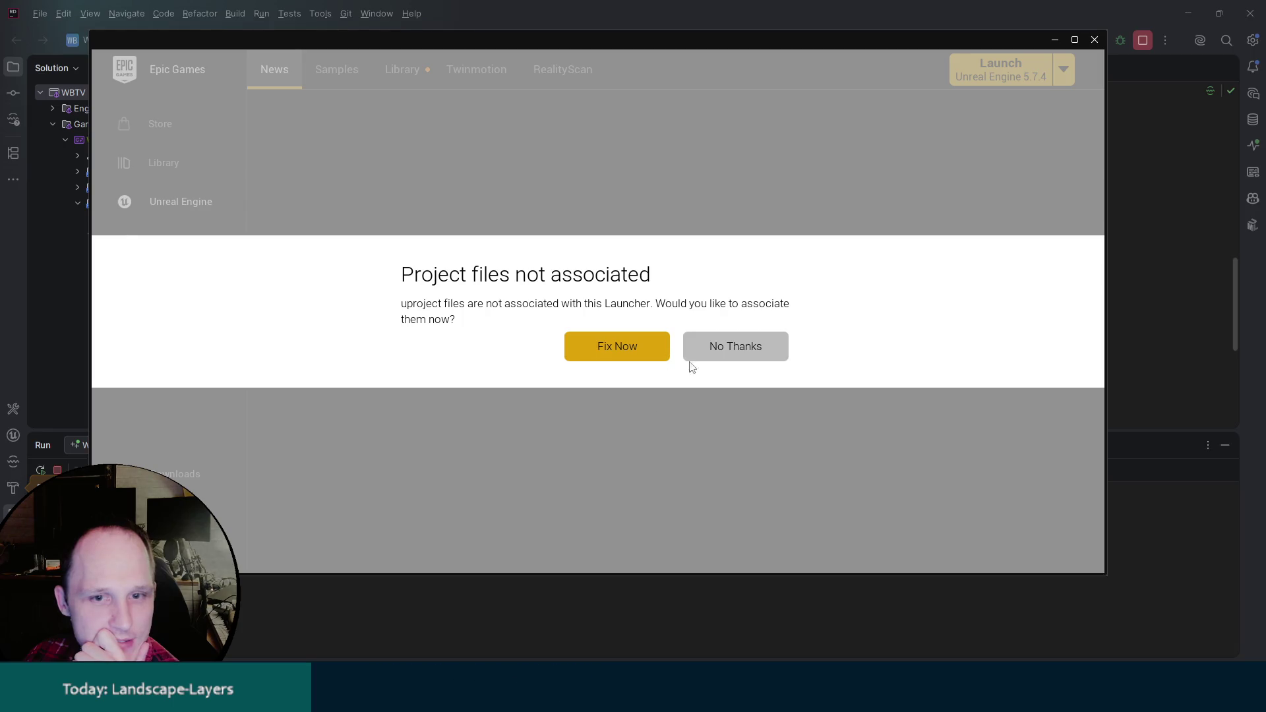
left_click(690, 359)
left_click(1057, 41)
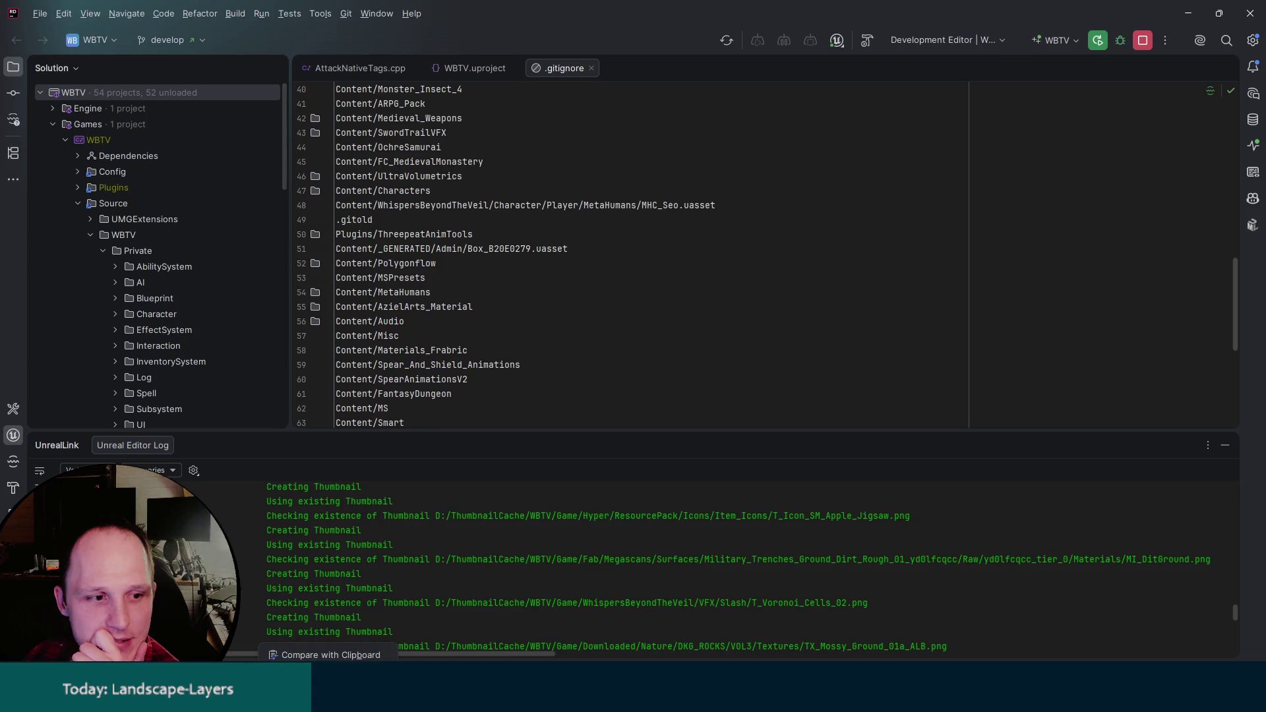
mouse_move(517, 699)
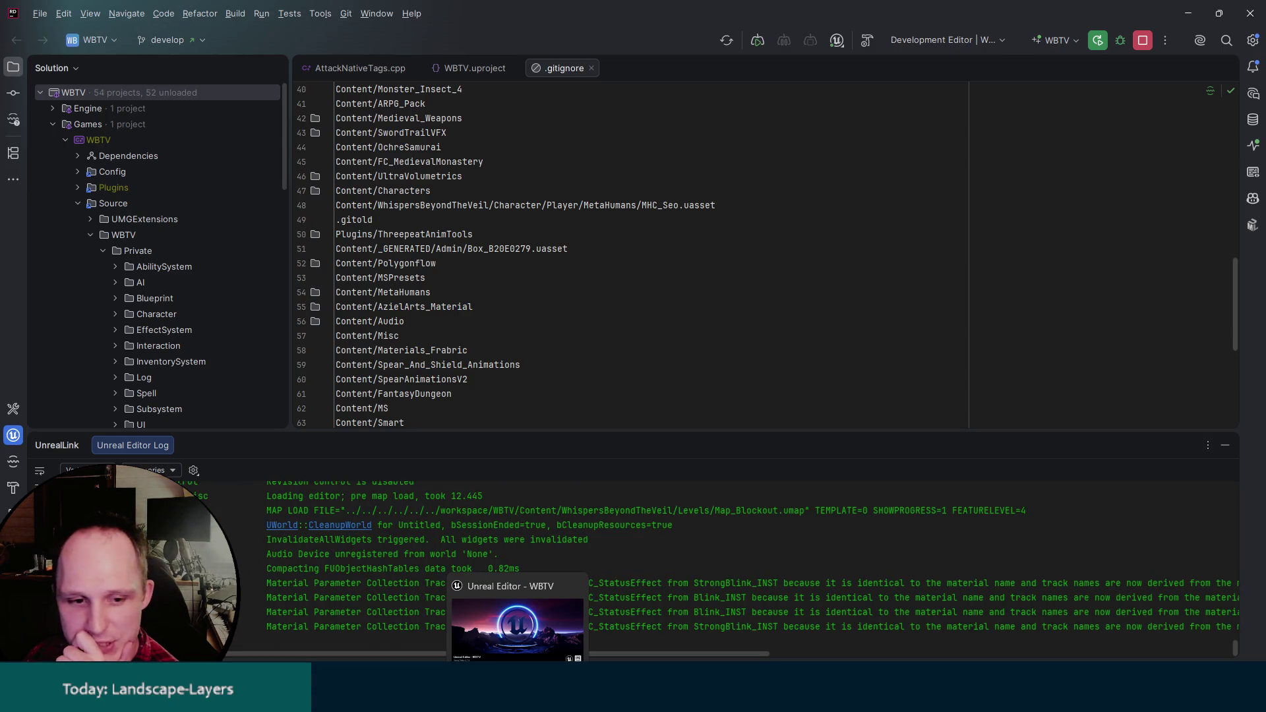
left_click(517, 626)
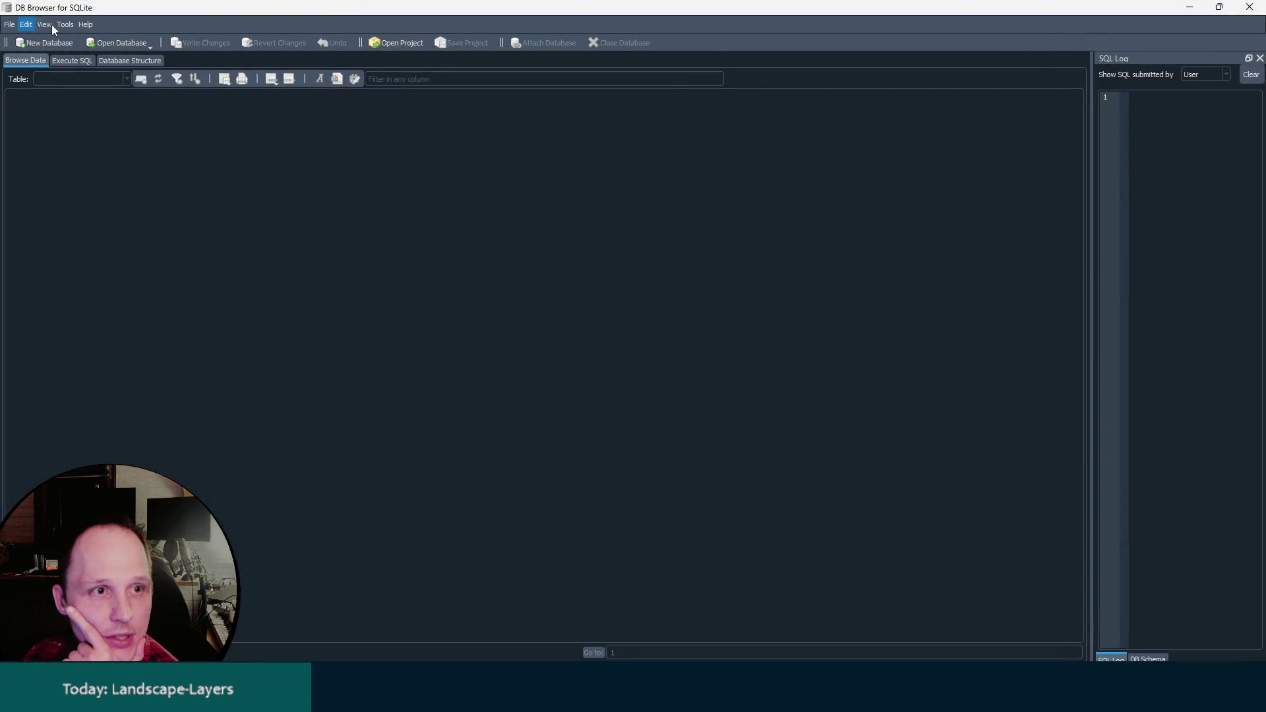
Open D:\assets.db, view its Assets table, and check which tables it contains.
left_click(115, 43)
left_click(591, 351)
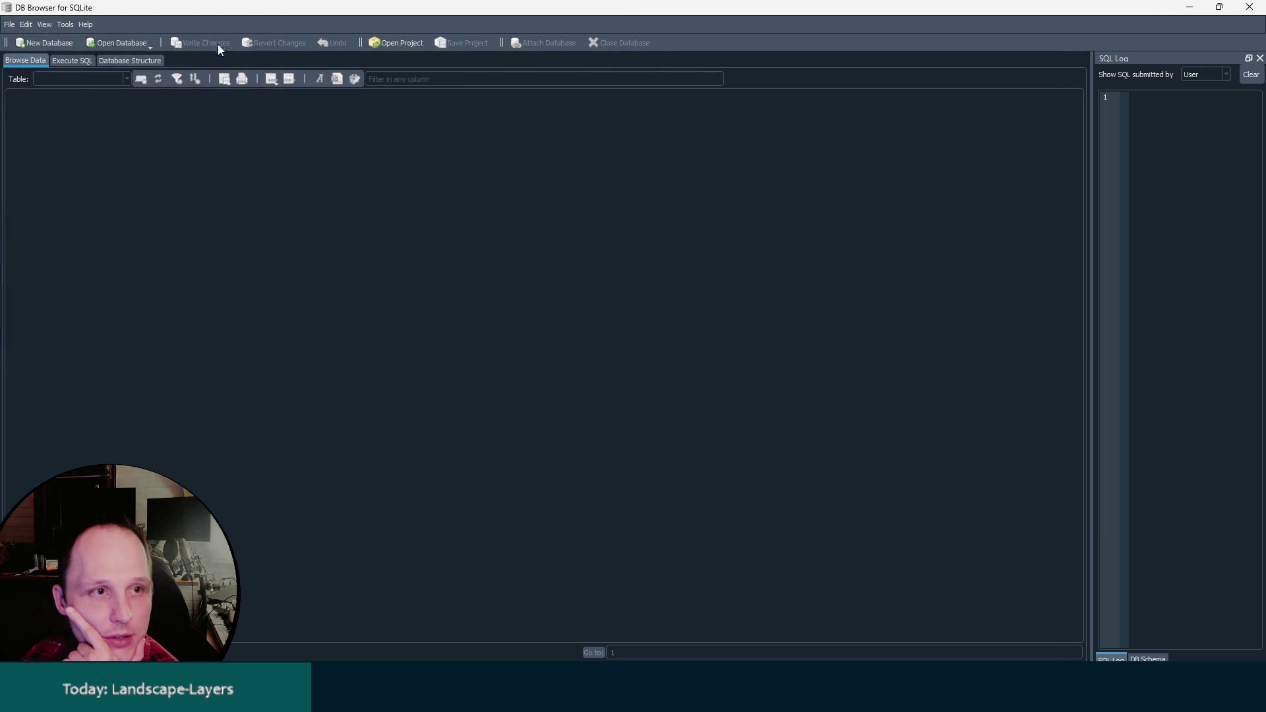
left_click(146, 44)
left_click(148, 69)
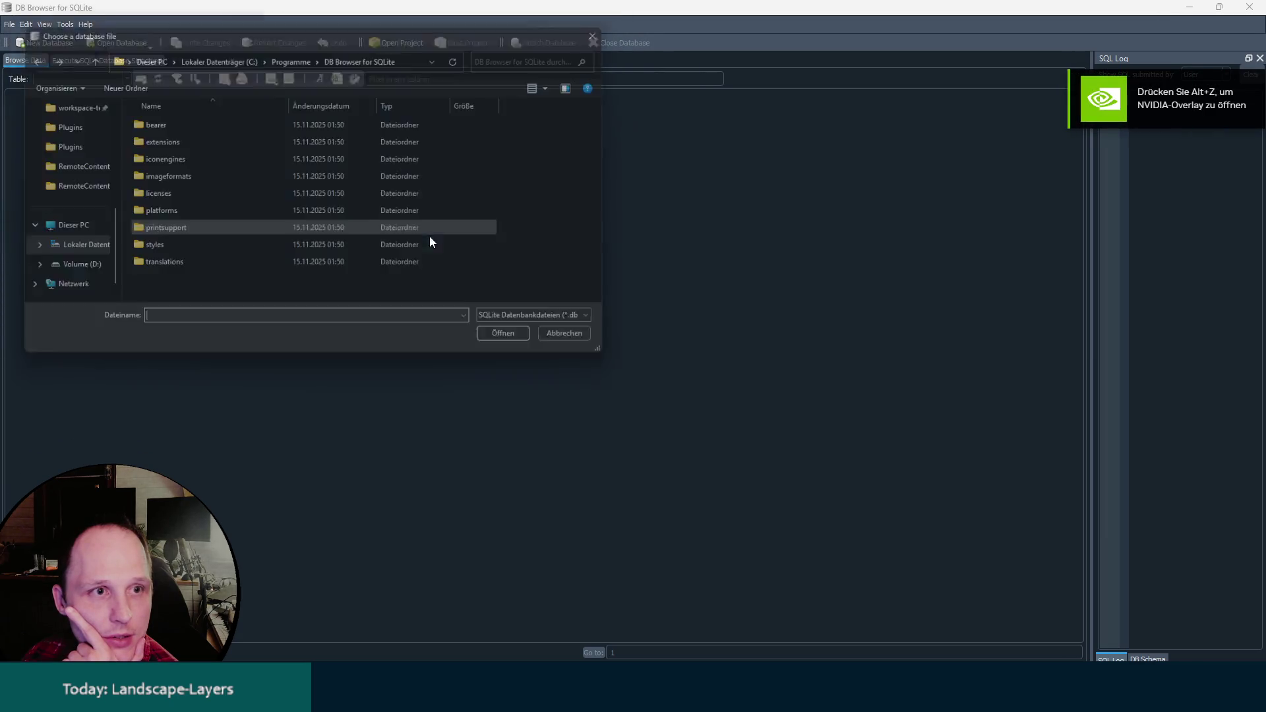
left_click(63, 271)
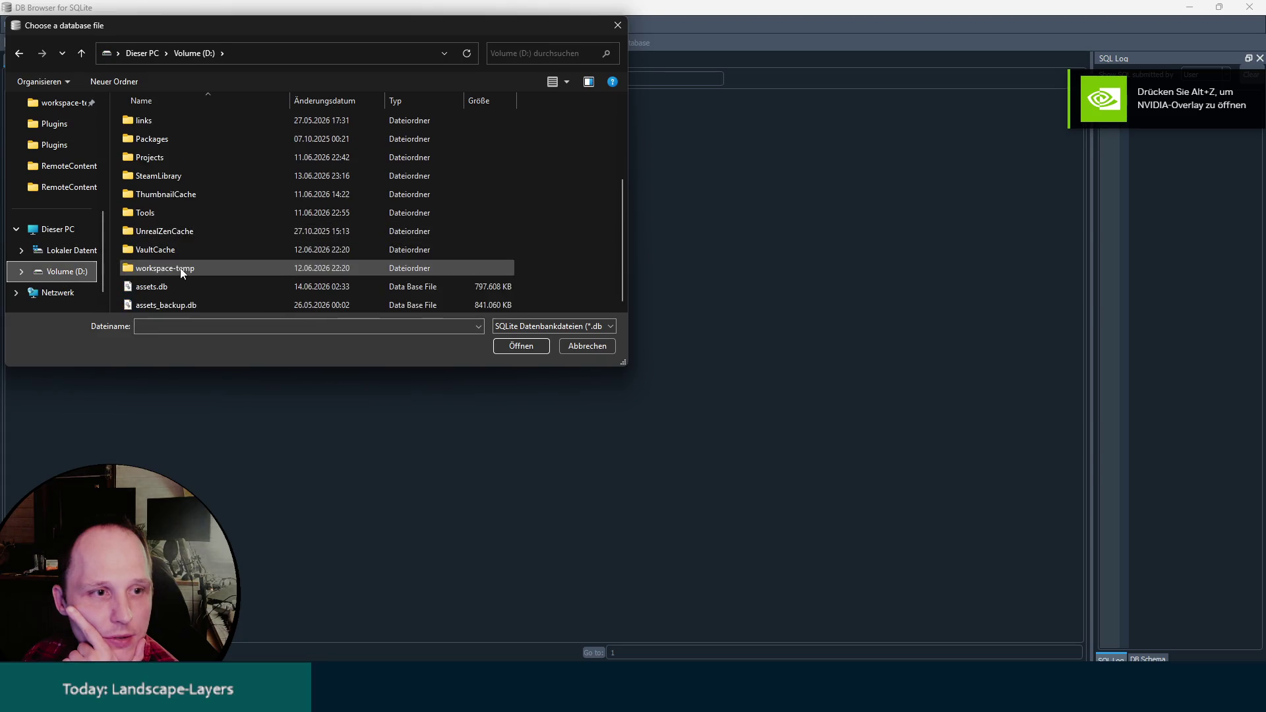
double_click(162, 290)
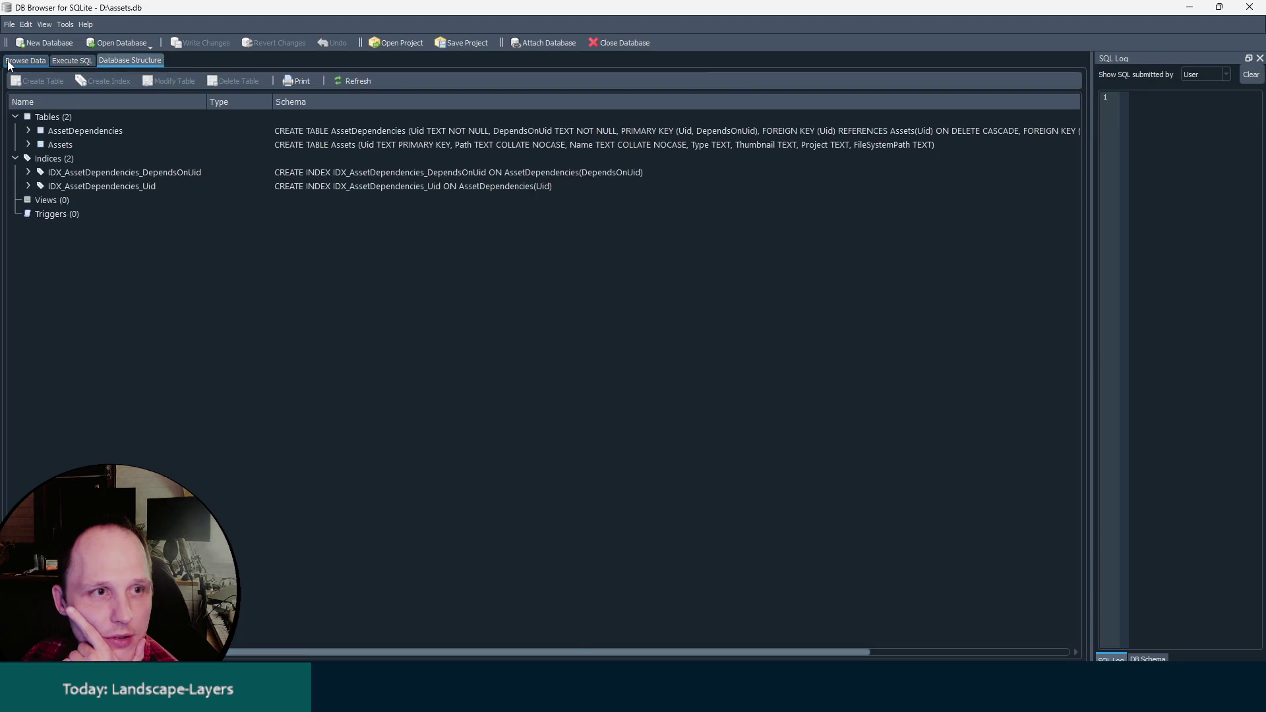
left_click(70, 103)
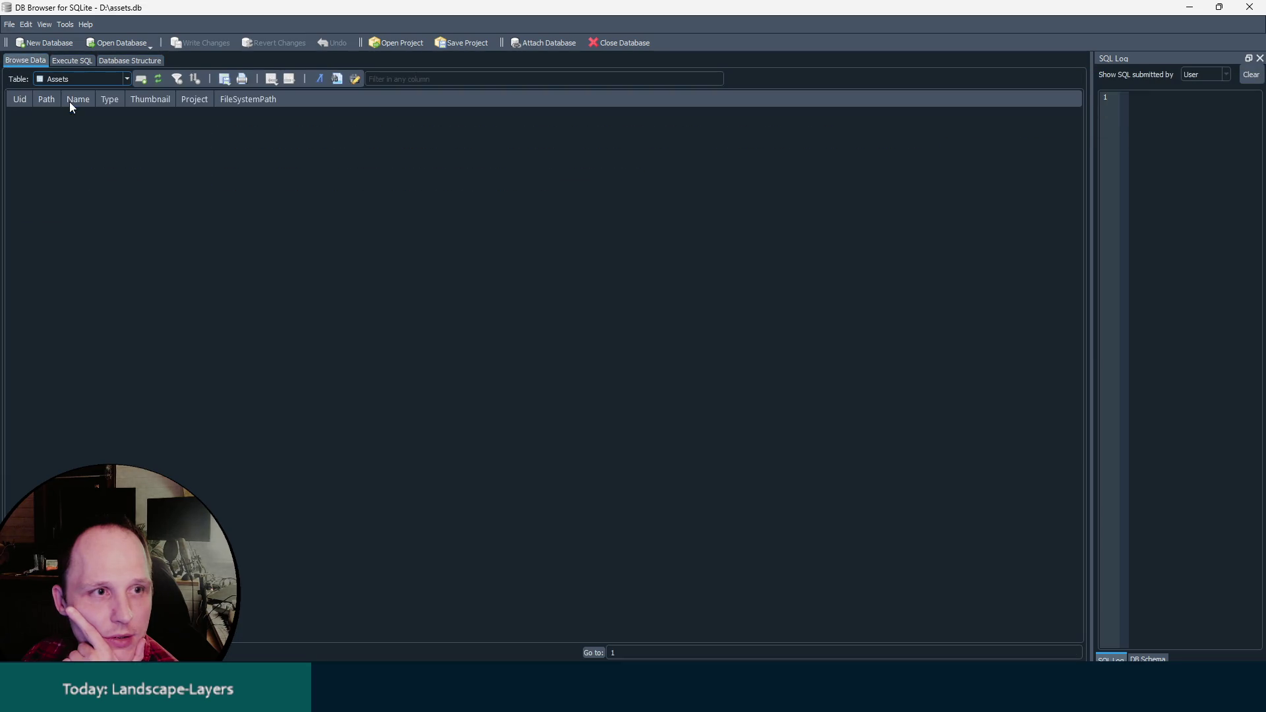
left_click(53, 62)
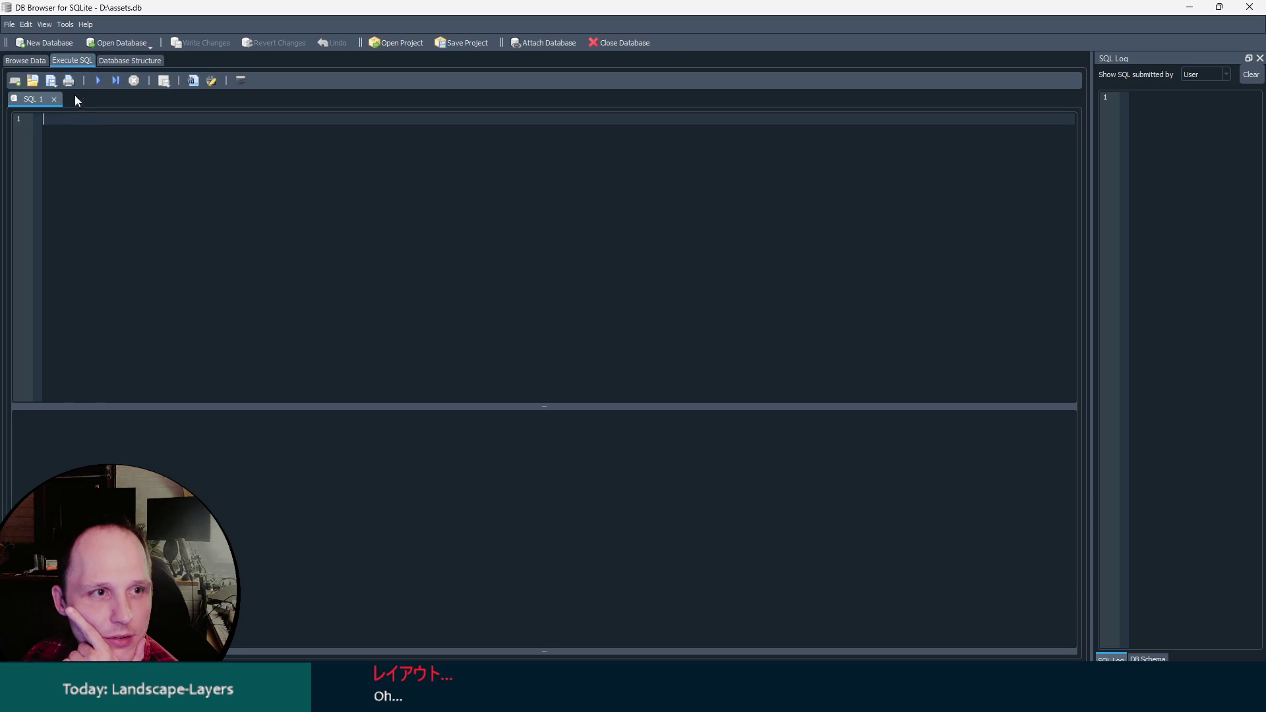
left_click(34, 66)
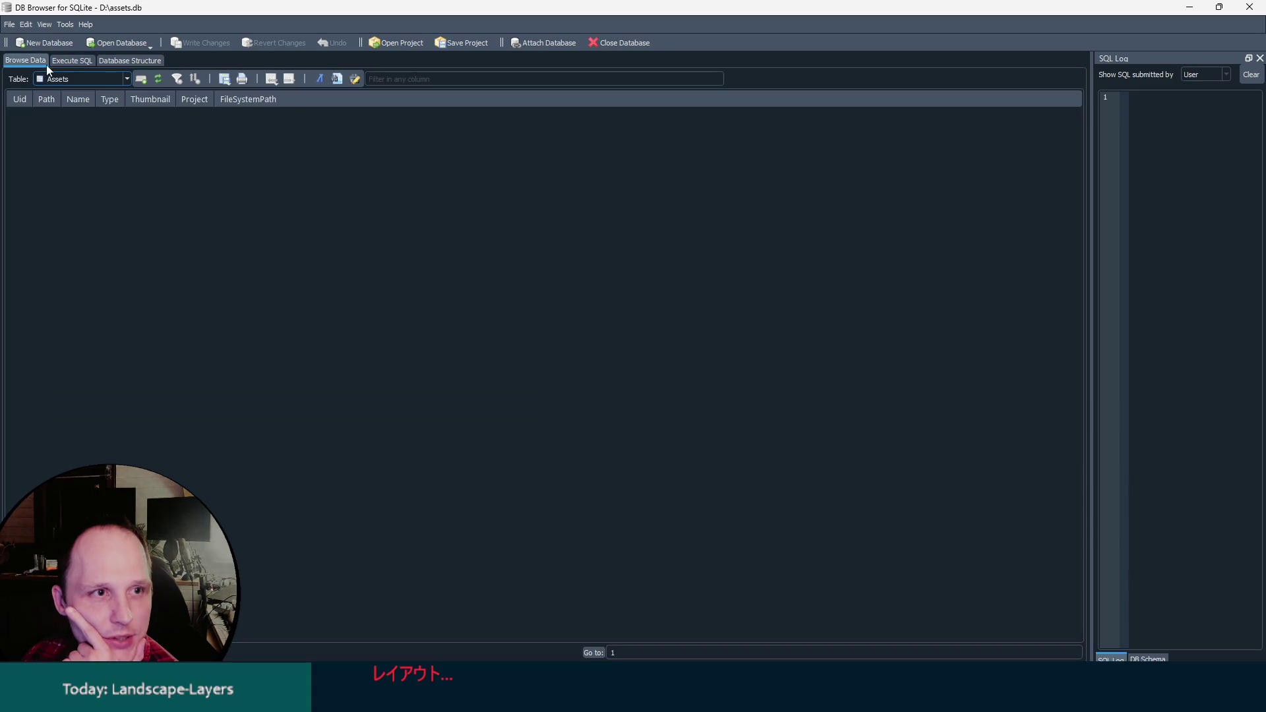
left_click(95, 78)
left_click(95, 78)
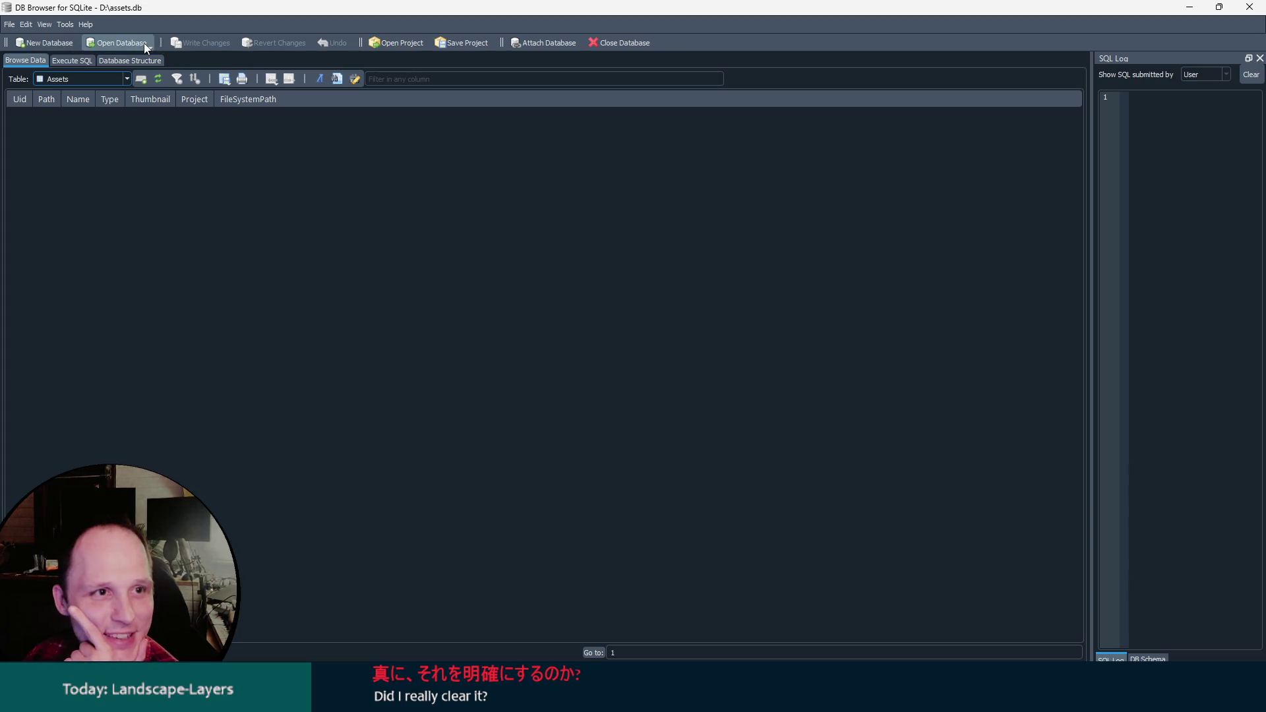
Open assets_backup.db to compare its contents.
left_click(143, 42)
left_click(140, 60)
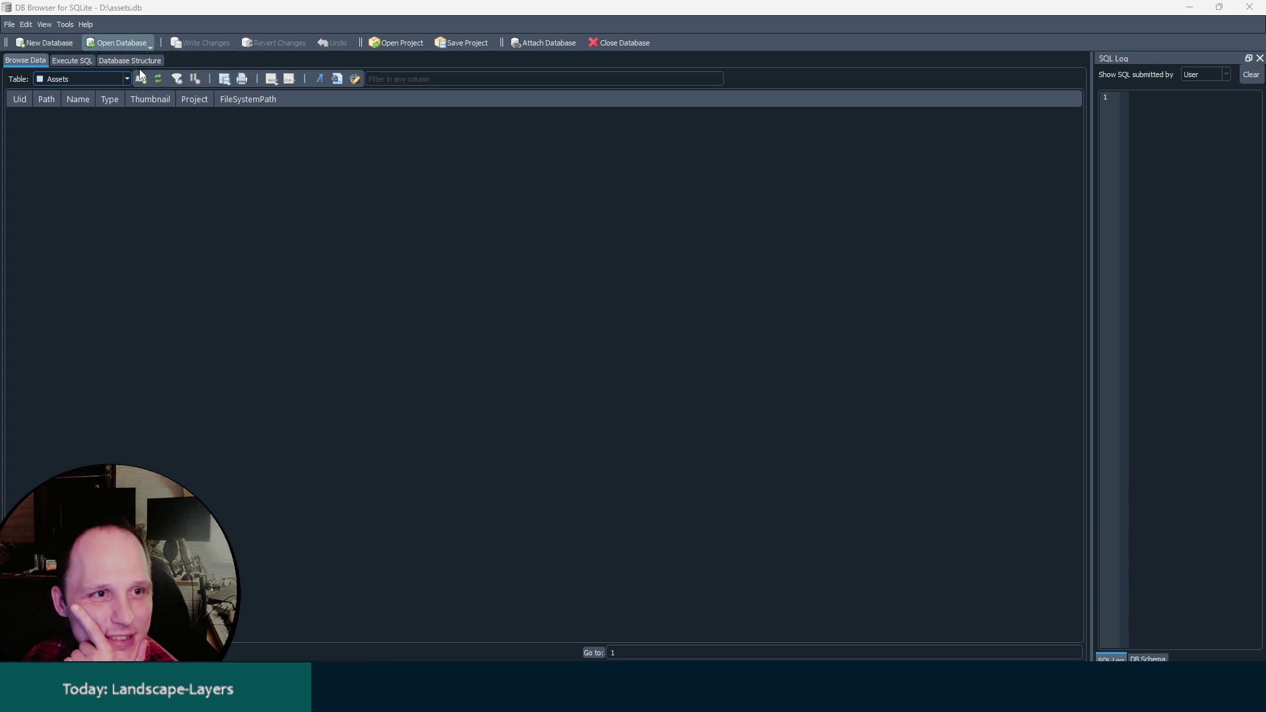
scroll(194, 307, "down", 5)
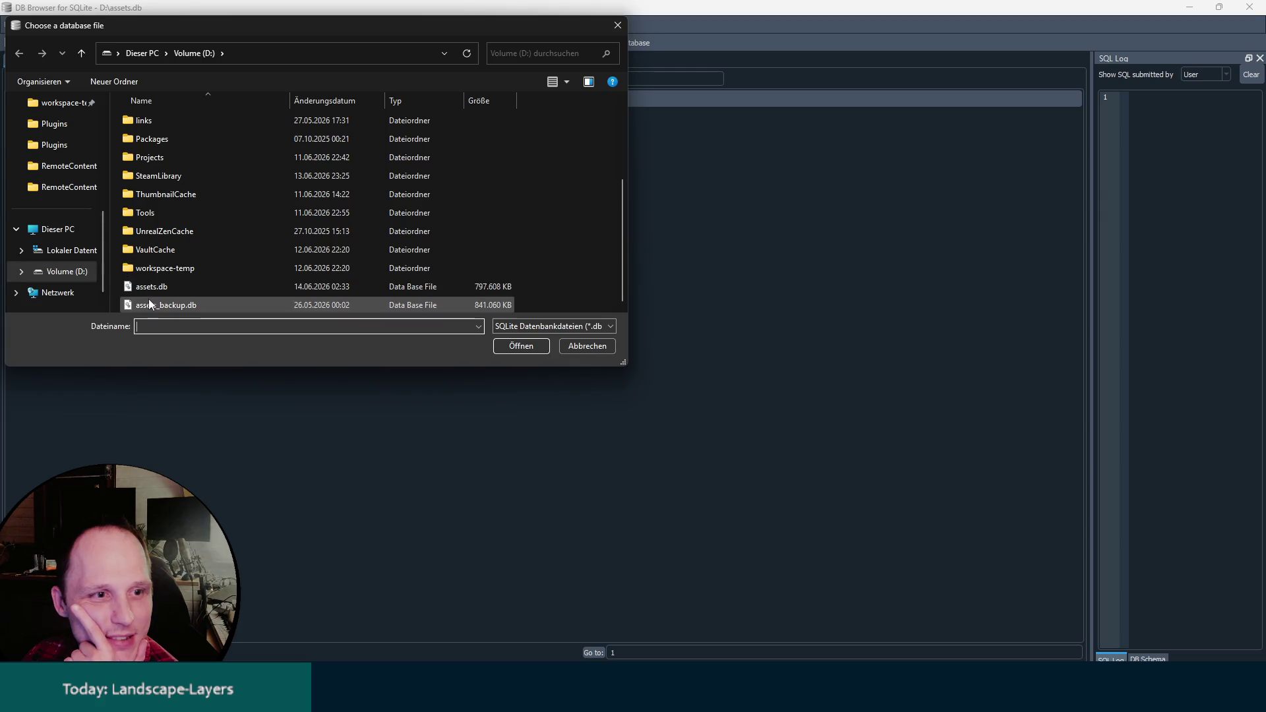
double_click(149, 304)
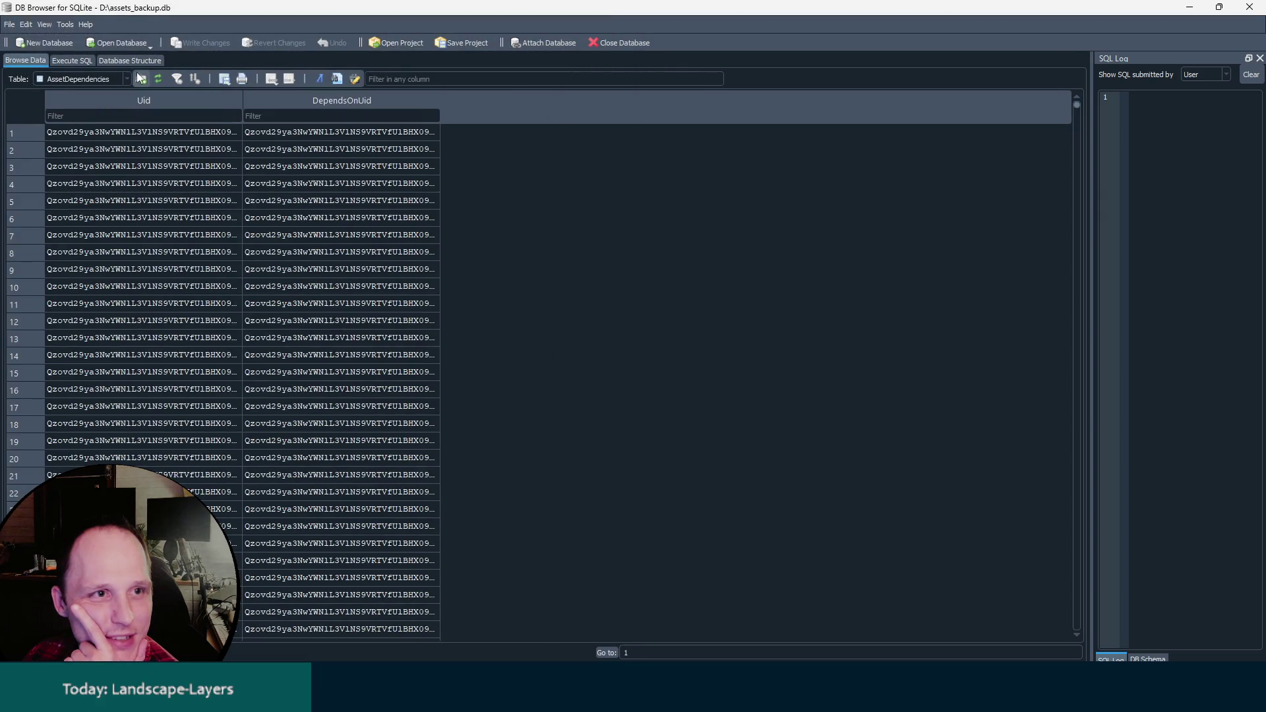
left_click(144, 43)
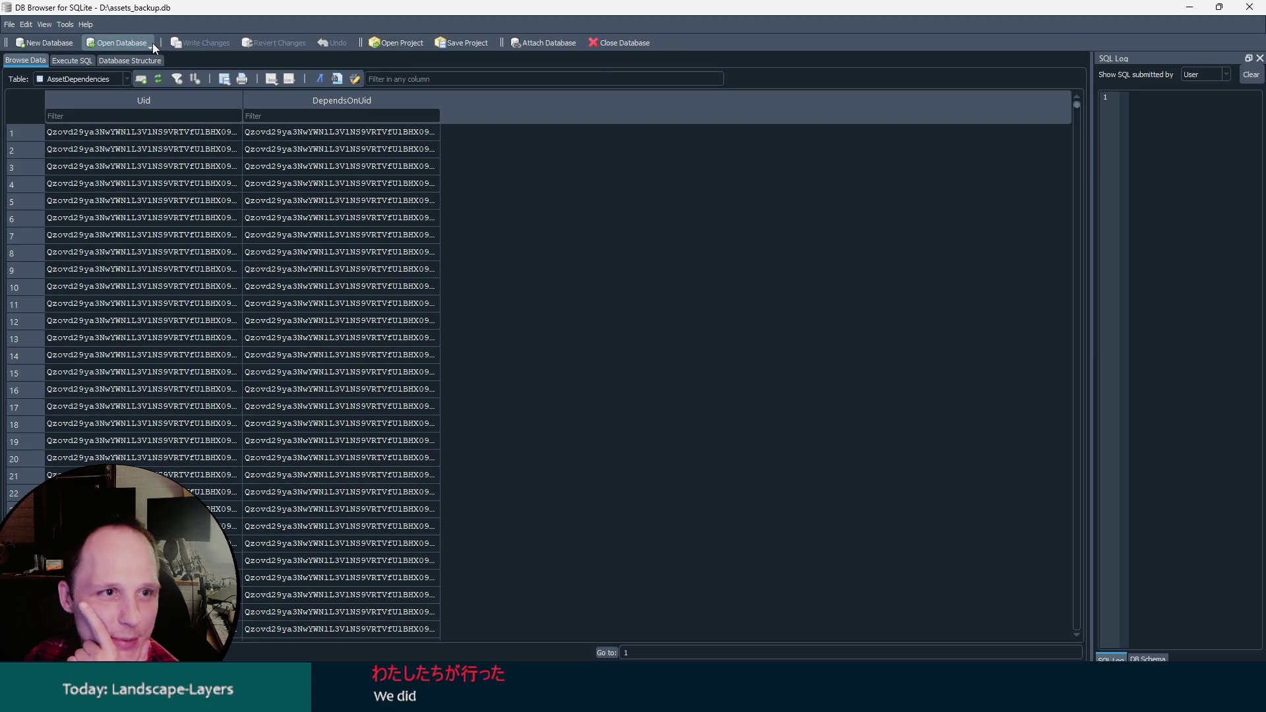
left_click(586, 347)
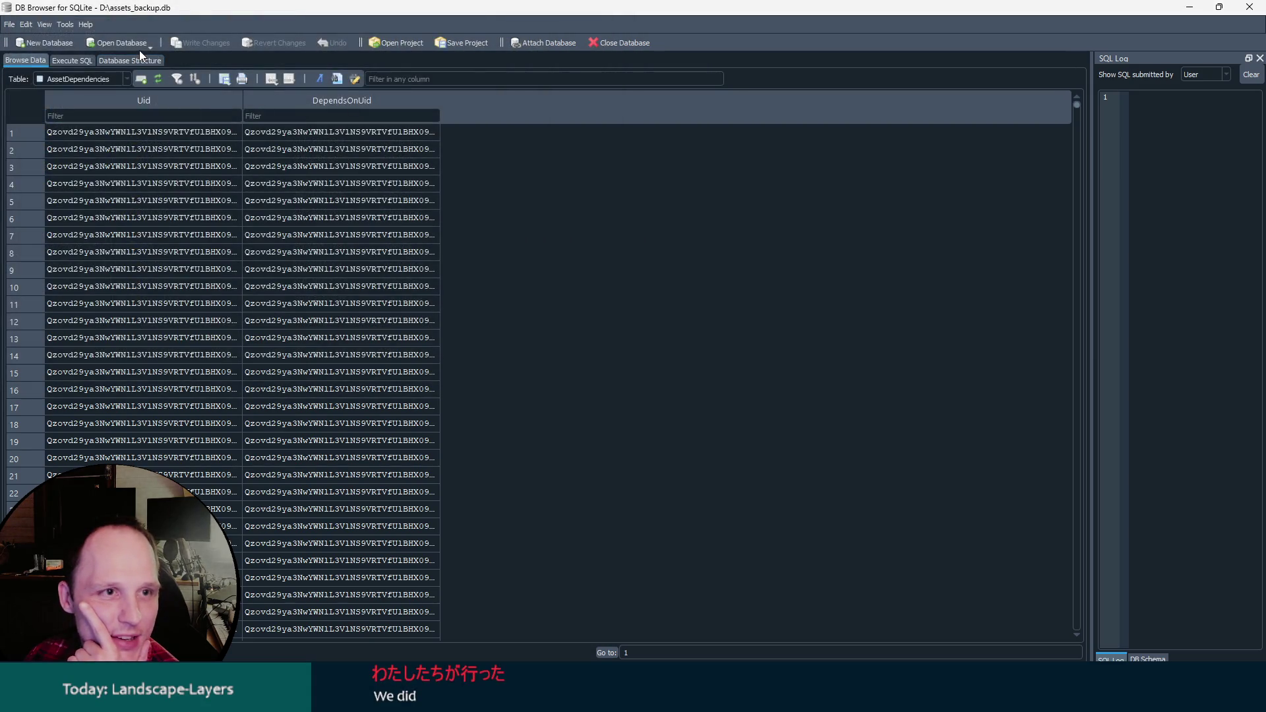
Reopen assets.db, show its empty AssetDependencies table, and close DB Browser.
left_click(139, 49)
left_click(136, 66)
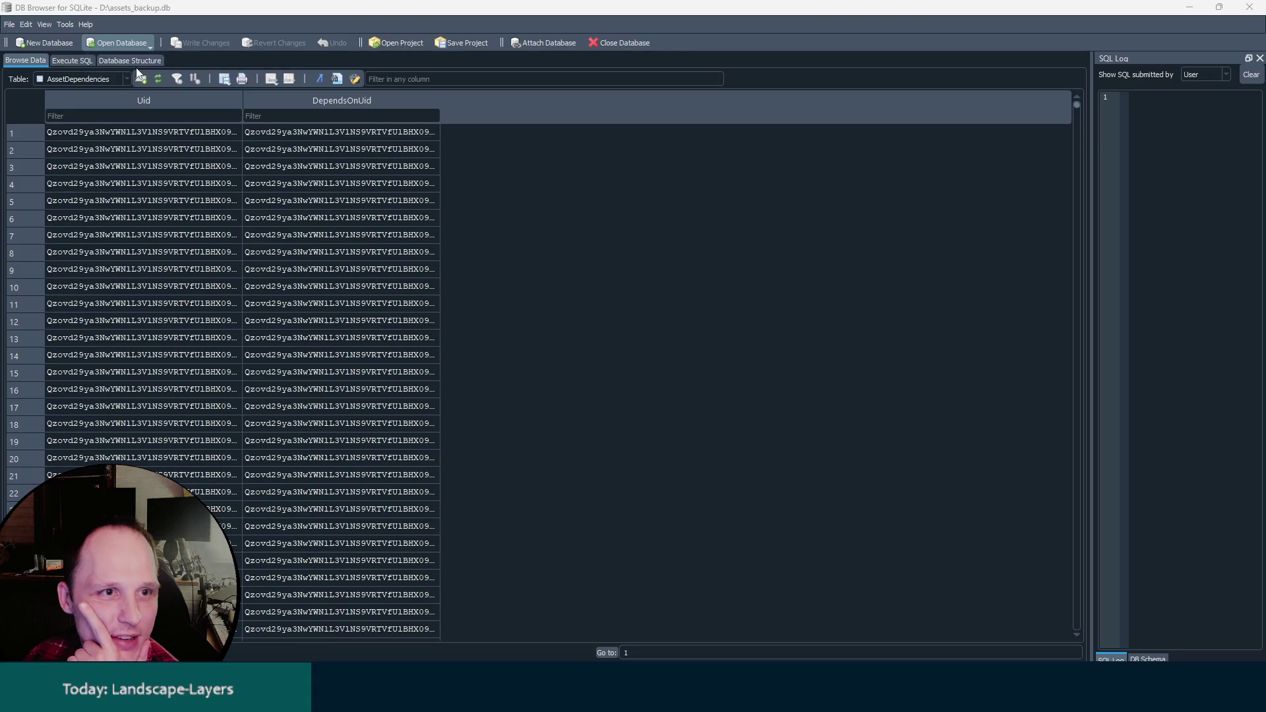
scroll(153, 271, "down", 2)
double_click(153, 289)
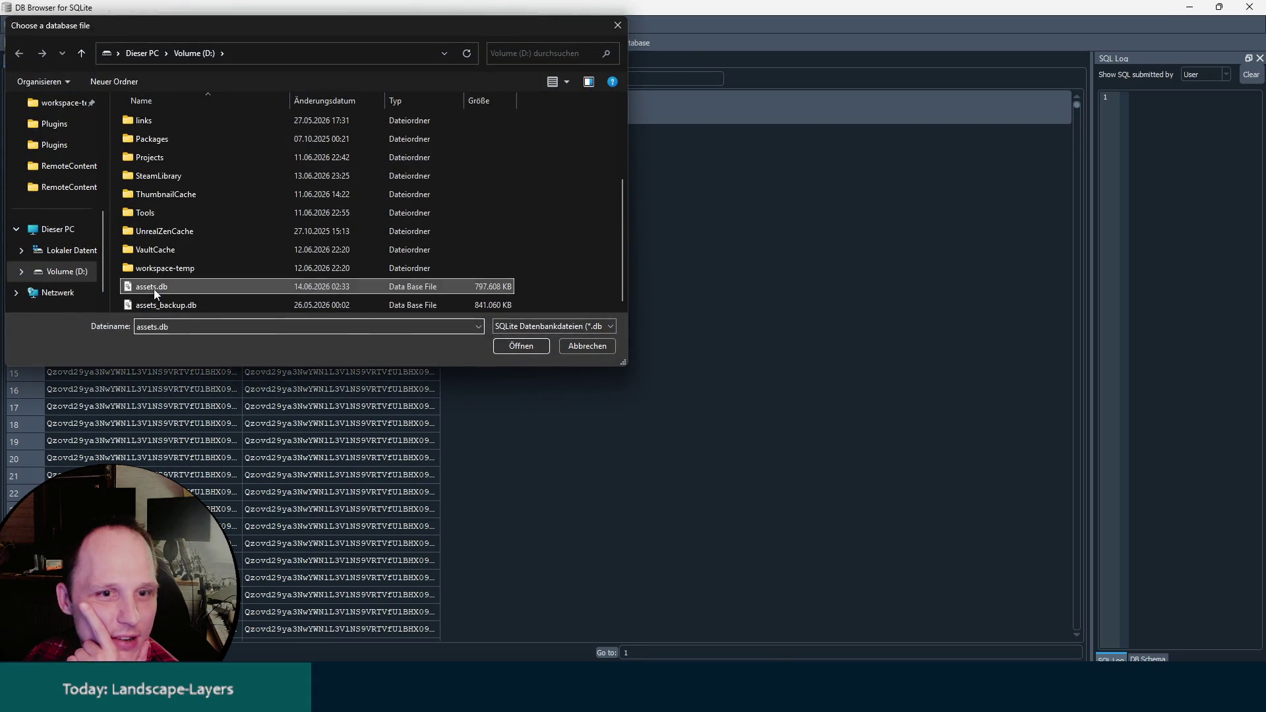
scroll(102, 76, "down", 1)
left_click(101, 74)
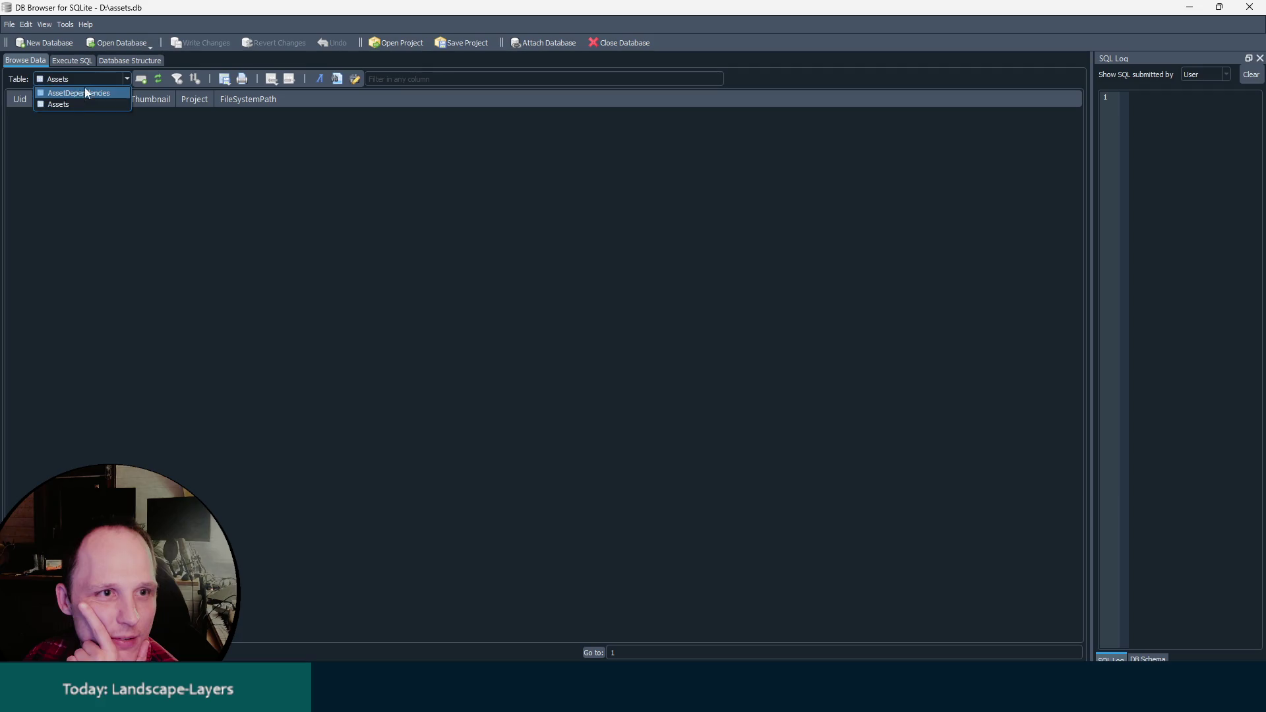
left_click(69, 93)
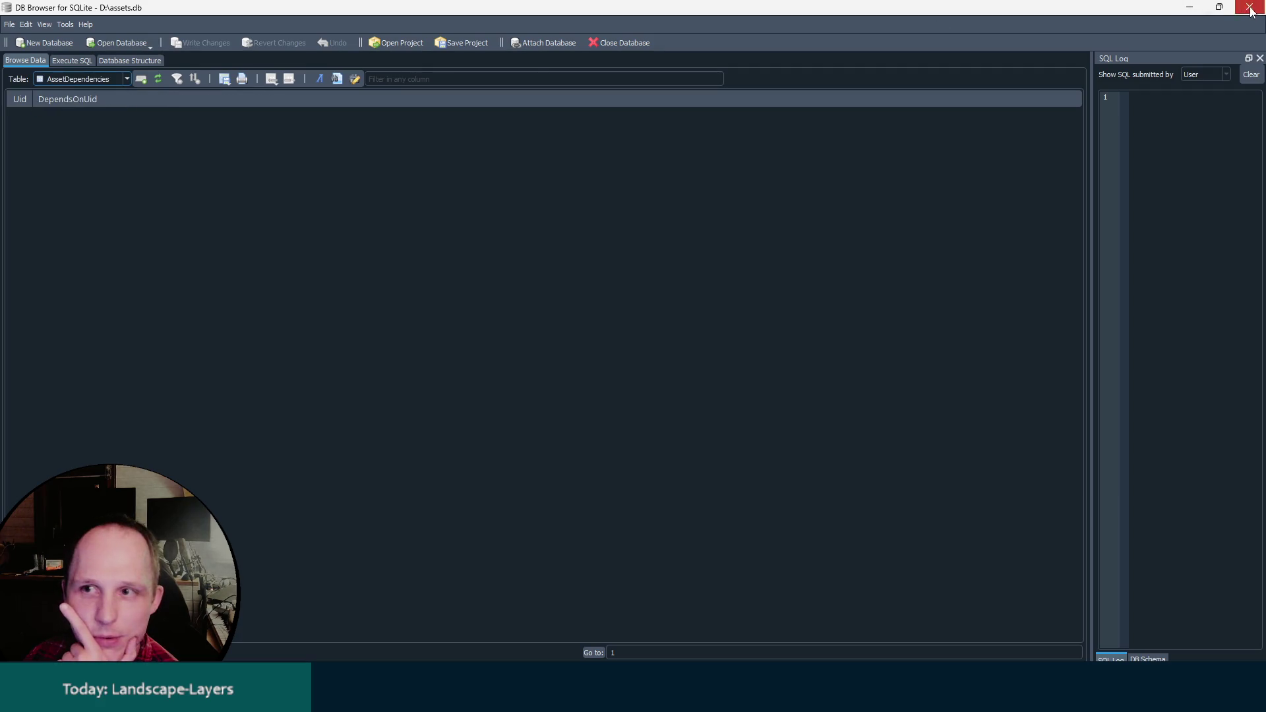
left_click(1251, 8)
left_click(119, 8)
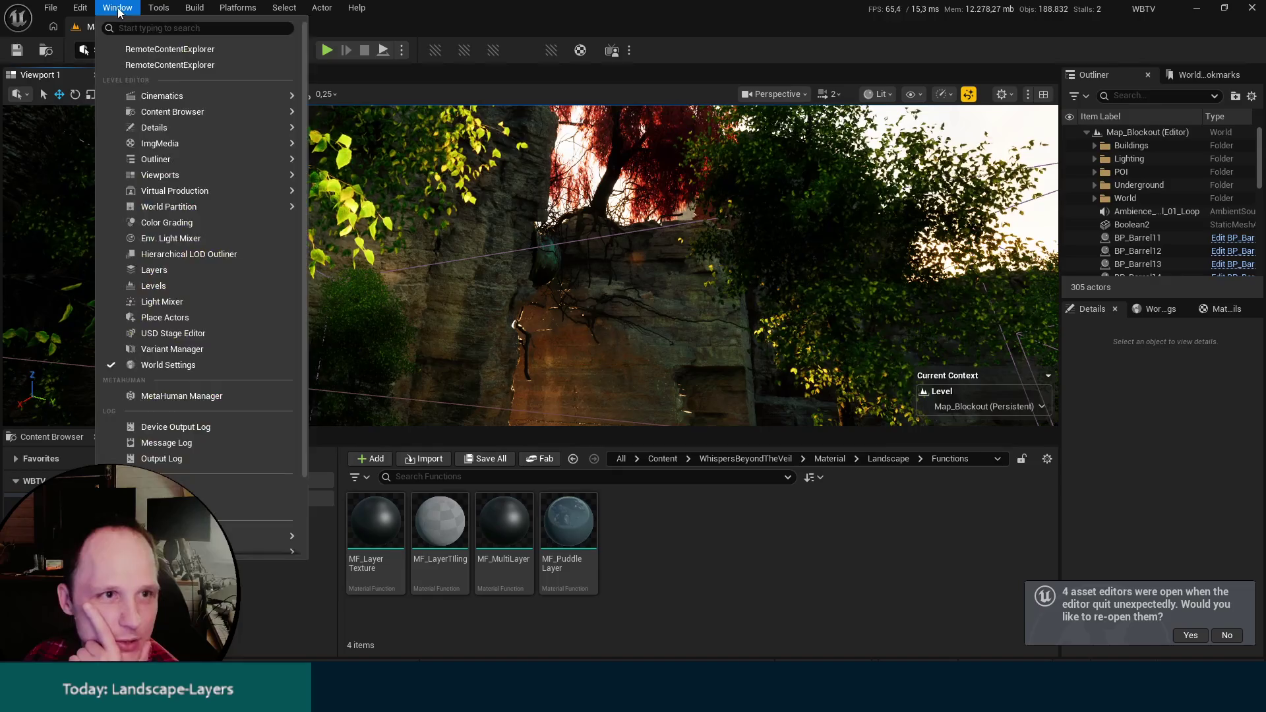
mouse_move(158, 8)
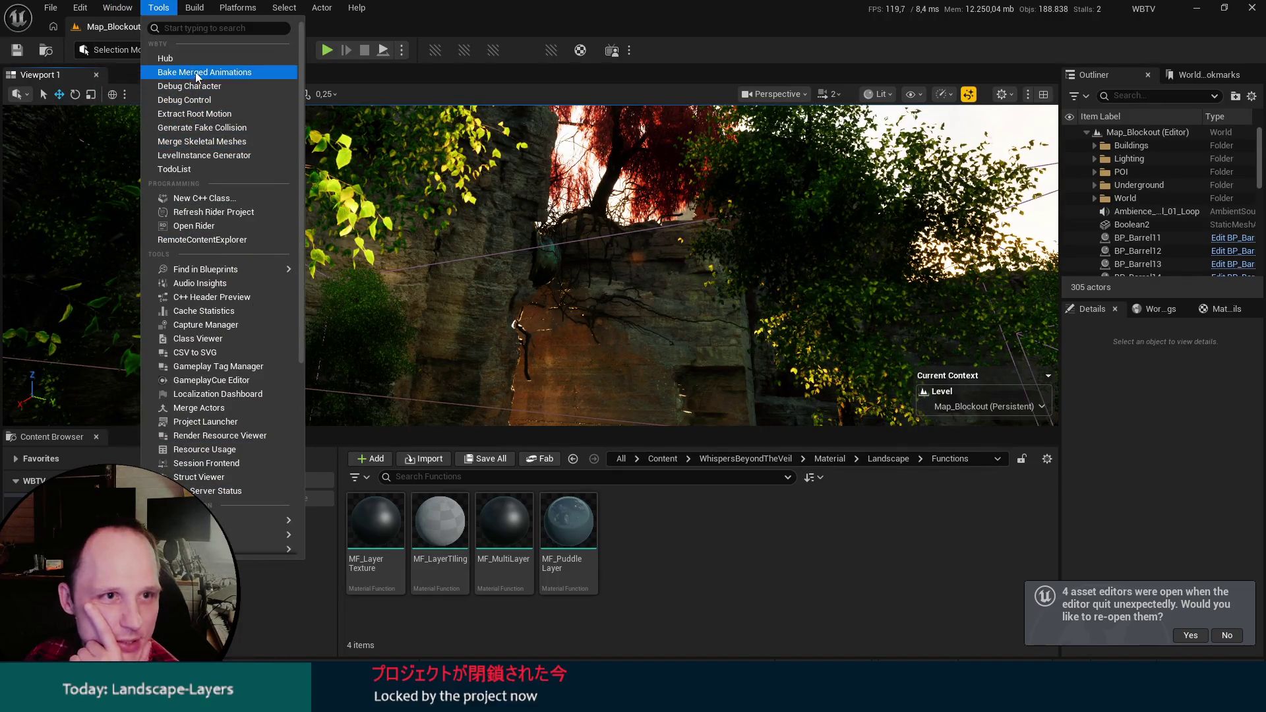
mouse_move(119, 8)
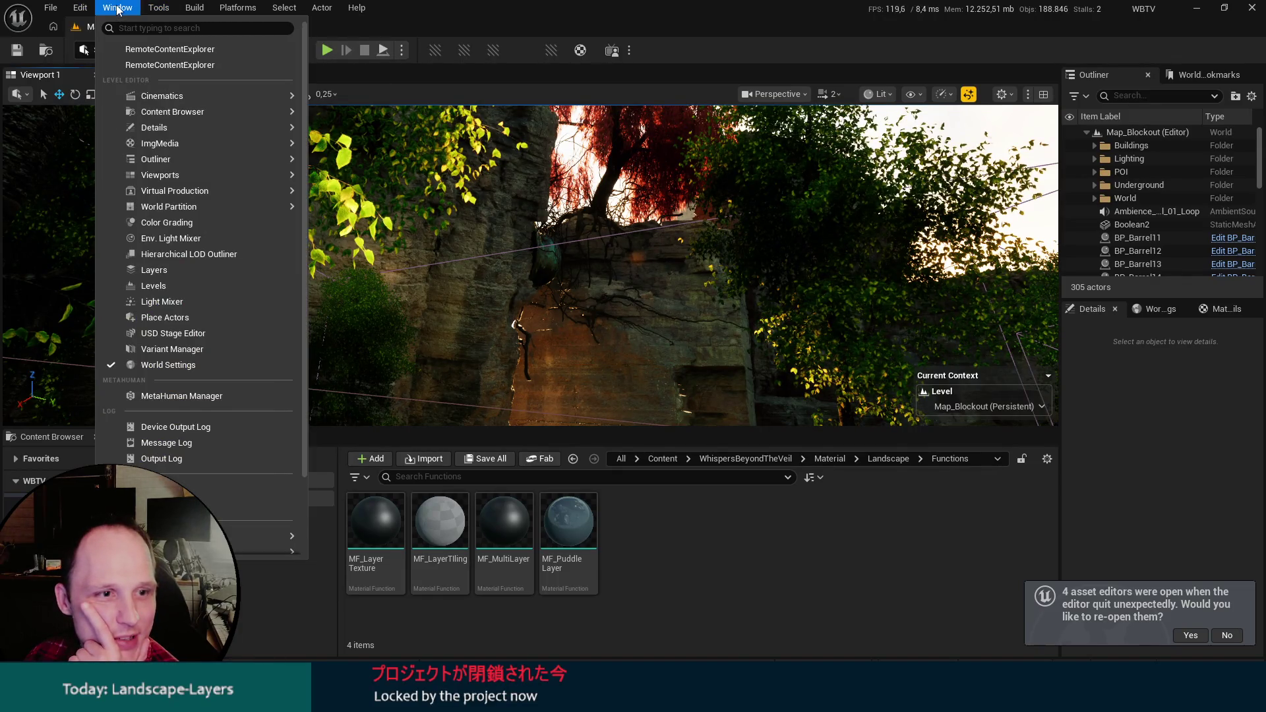
left_click(155, 49)
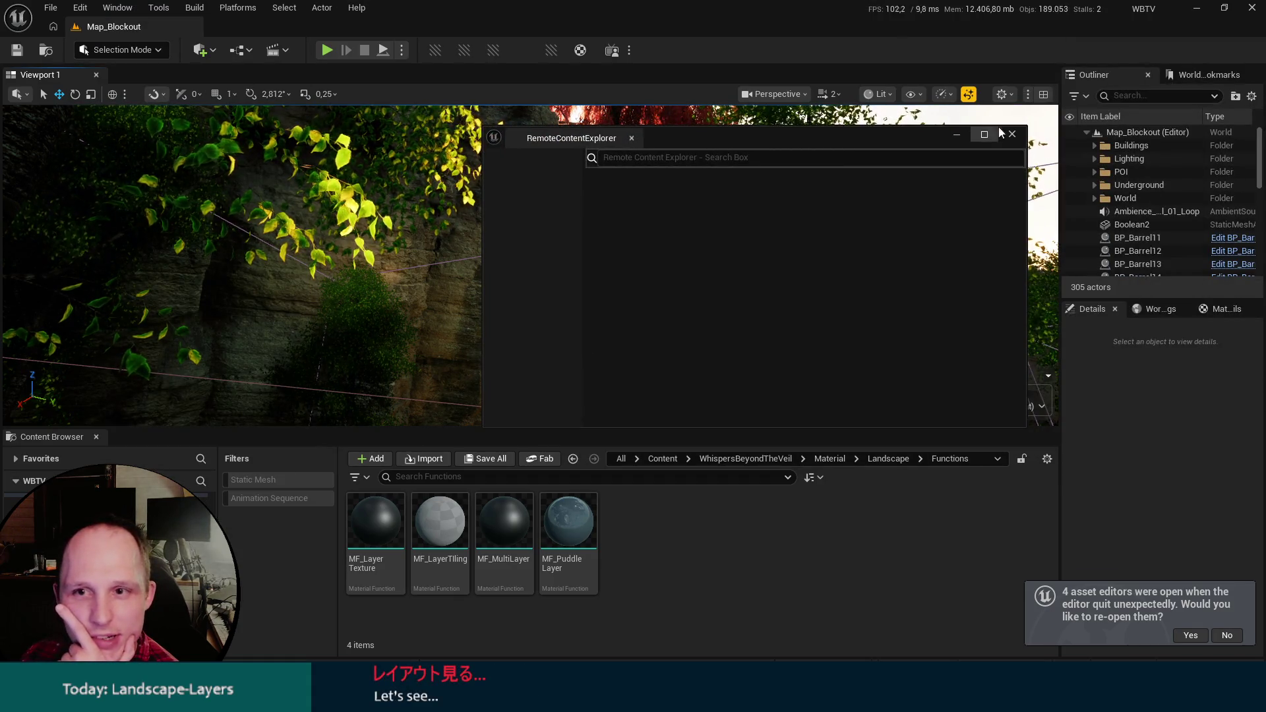
left_click(1012, 134)
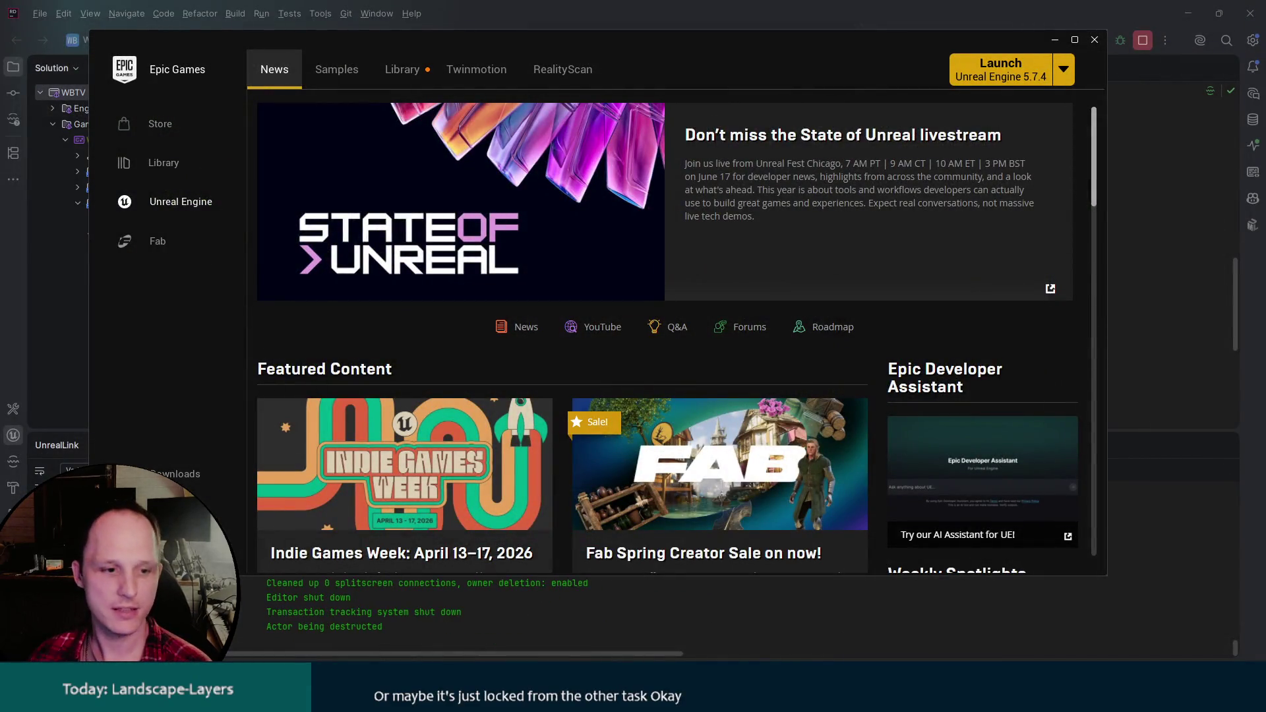
Scroll through Task Manager's process list and select a background process.
left_click(695, 637)
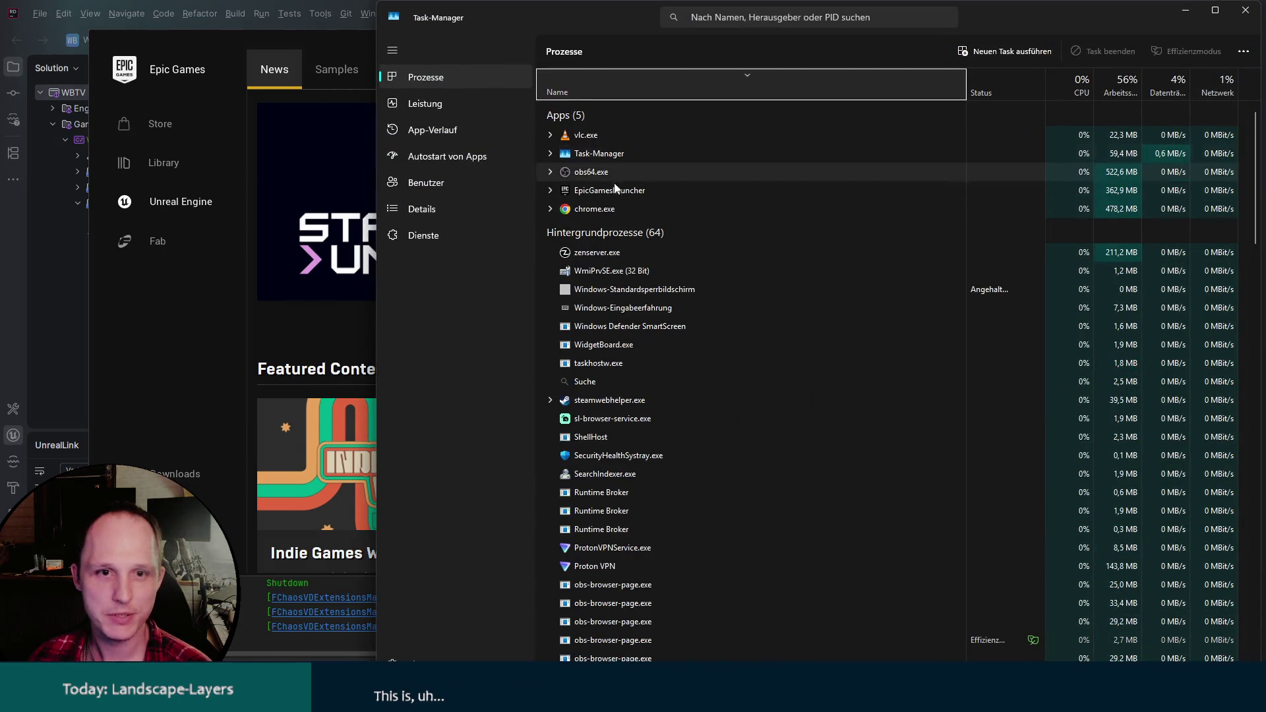
scroll(674, 431, "down", 5)
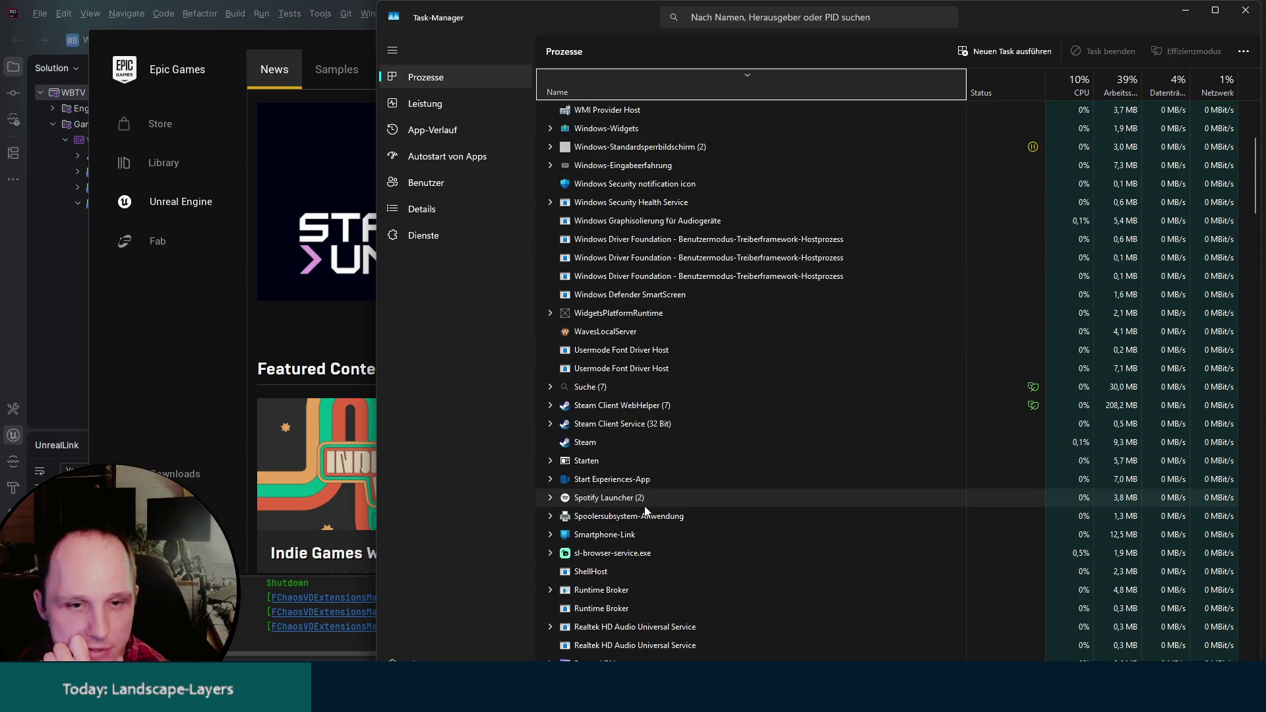
scroll(645, 508, "down", 4)
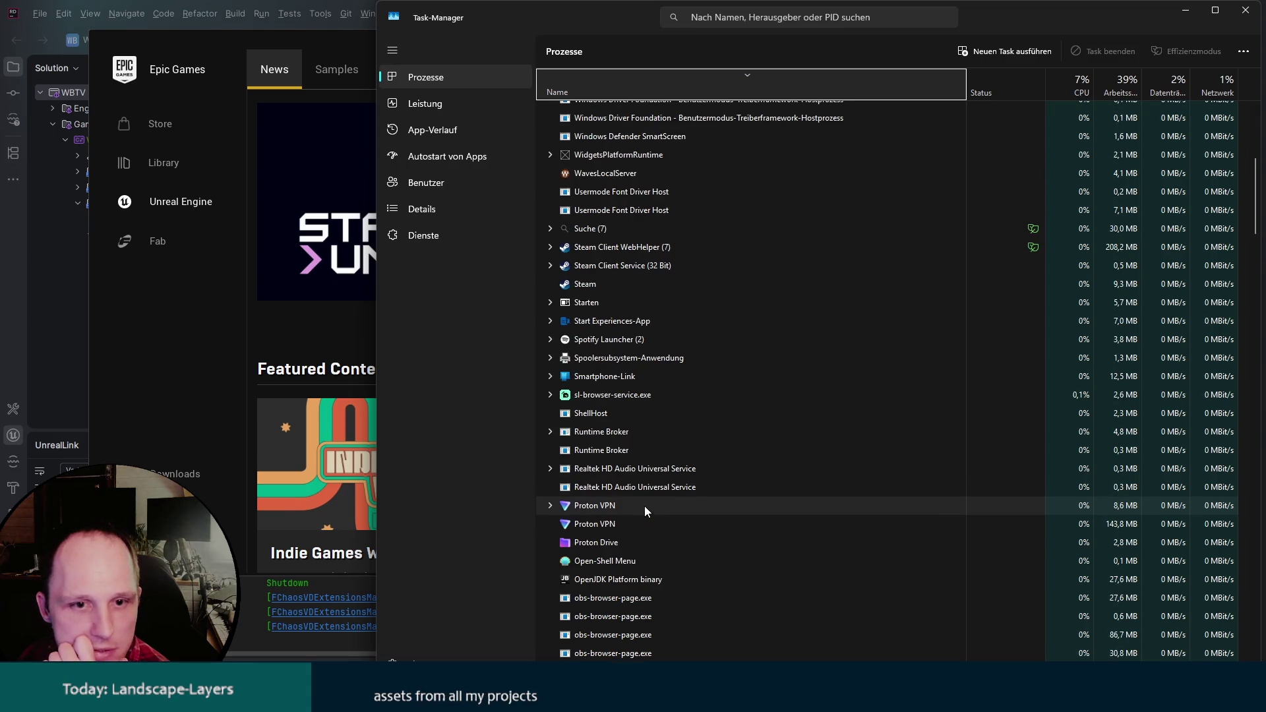
scroll(644, 505, "up", 3)
left_click(610, 221)
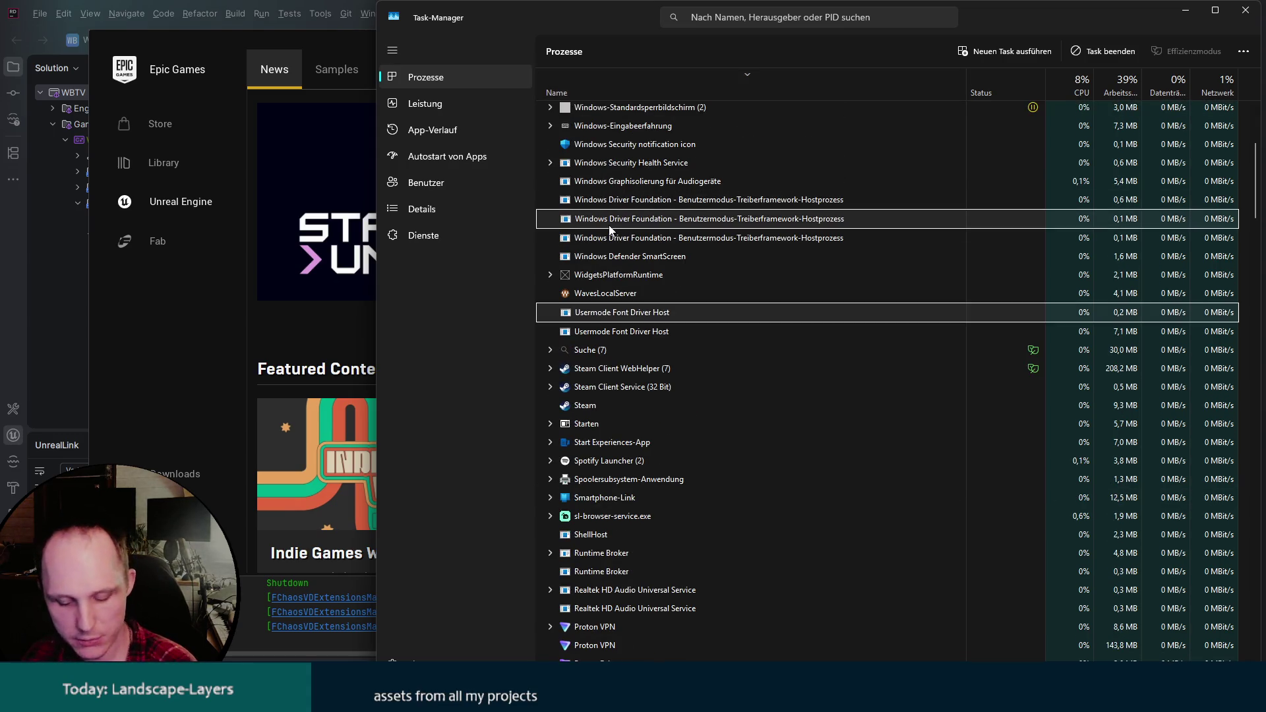
scroll(609, 227, "up", 6)
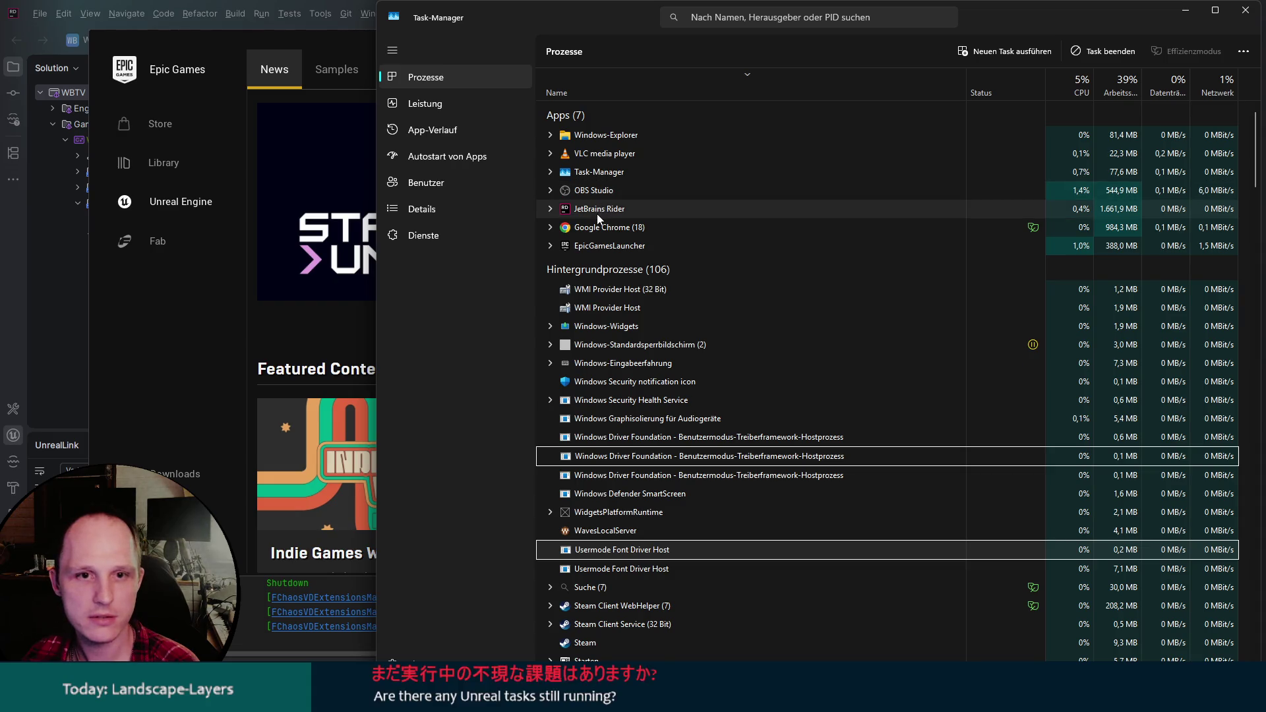
Close Rider and search the Start menu for 'rider'.
left_click(65, 303)
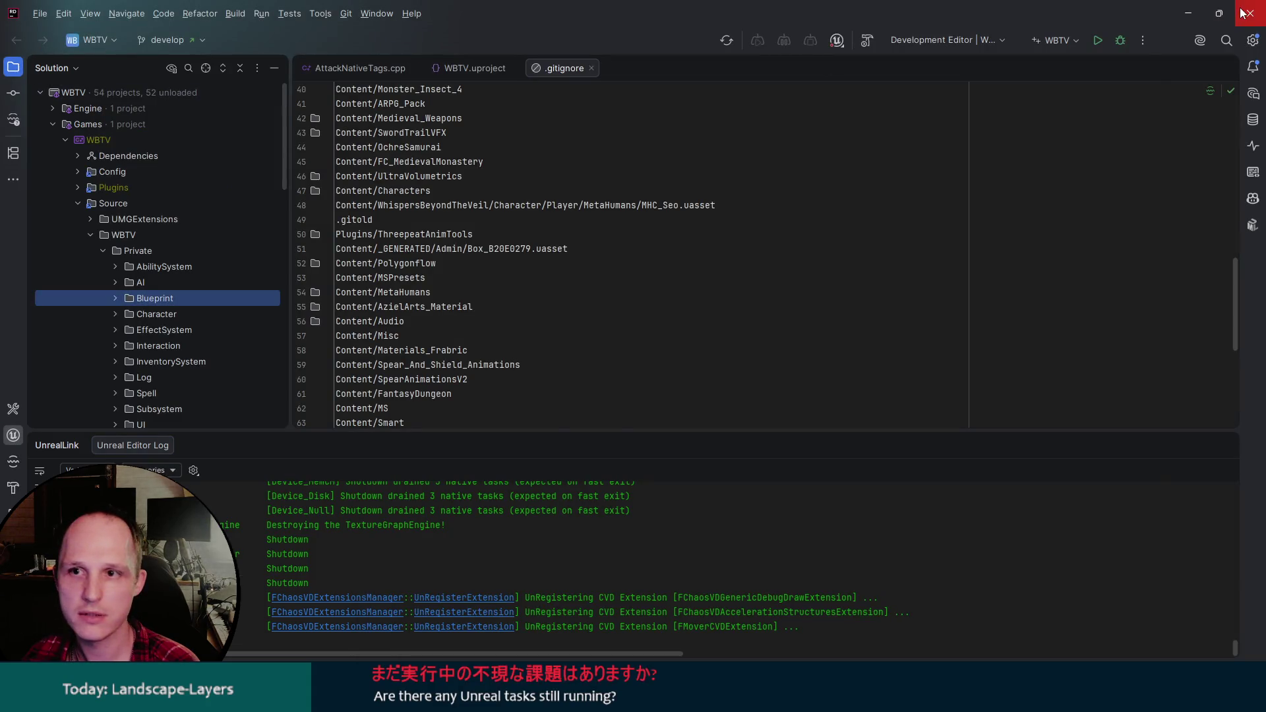
left_click(1242, 14)
key("super")
type("rider")
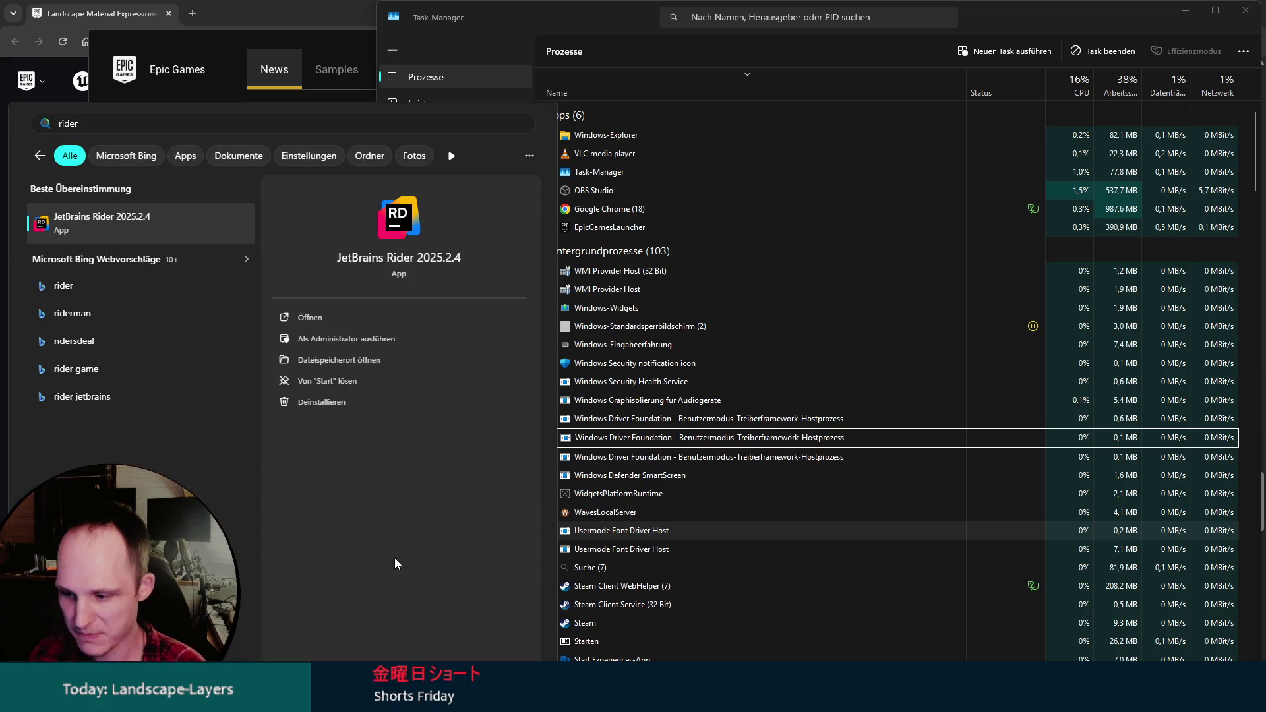
key("Return")
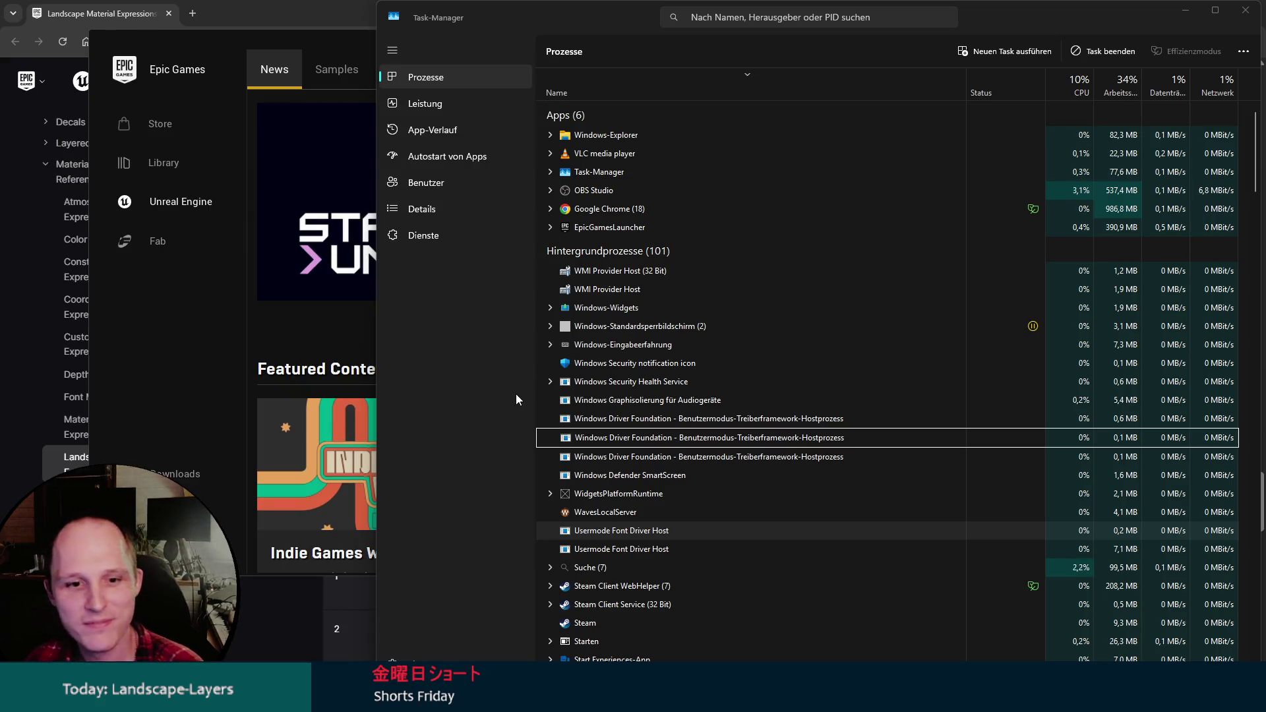
Review the remaining processes for Unreal tasks and close Task Manager.
scroll(753, 367, "down", 2)
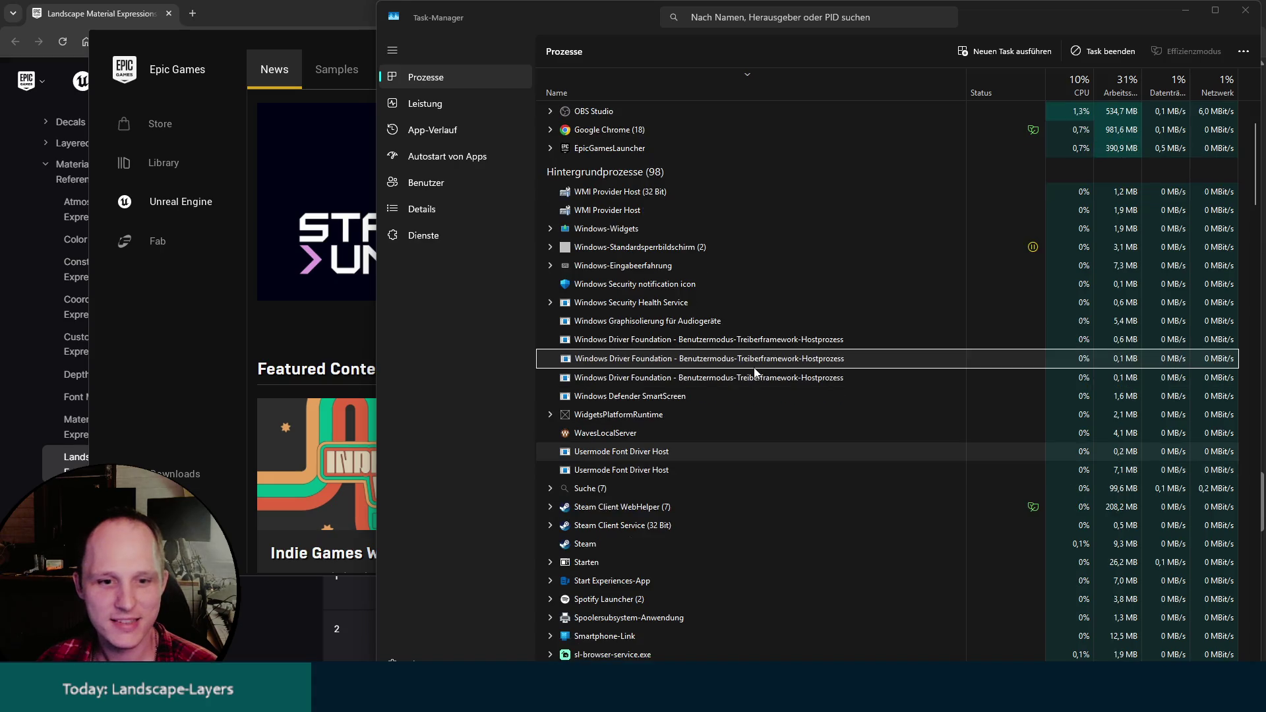
scroll(754, 368, "down", 2)
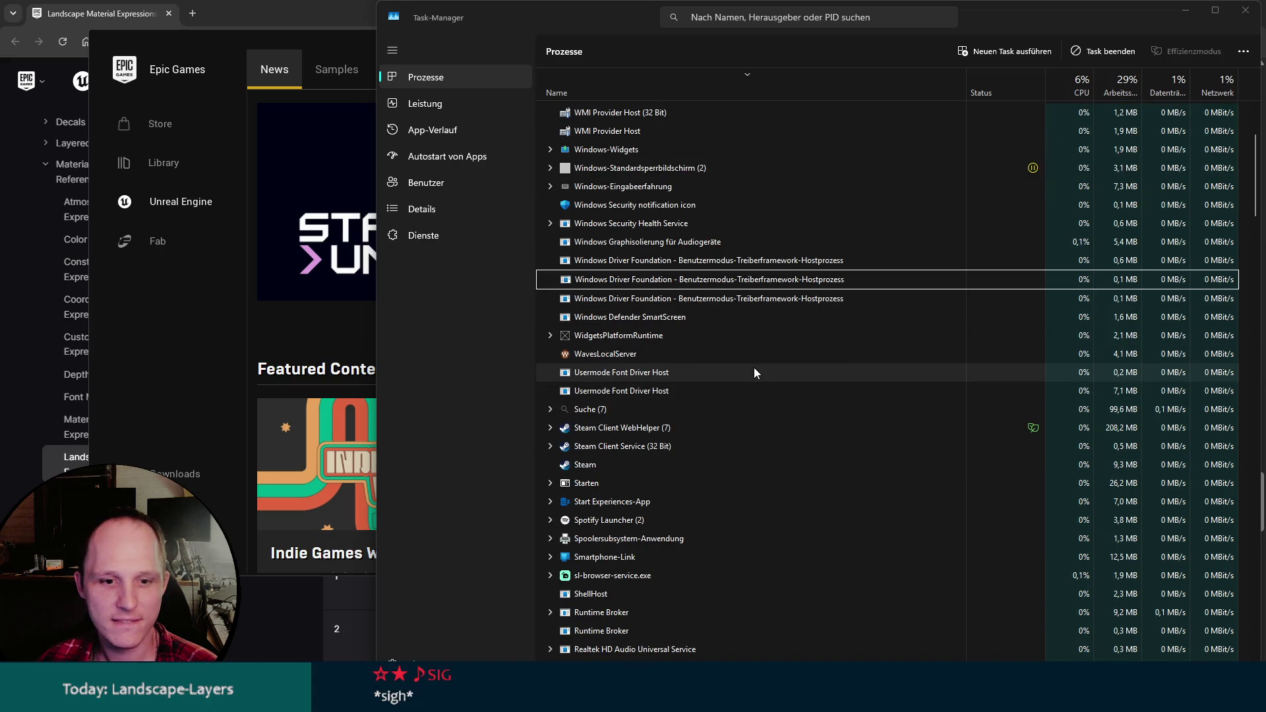
scroll(753, 367, "down", 6)
scroll(753, 373, "up", 10)
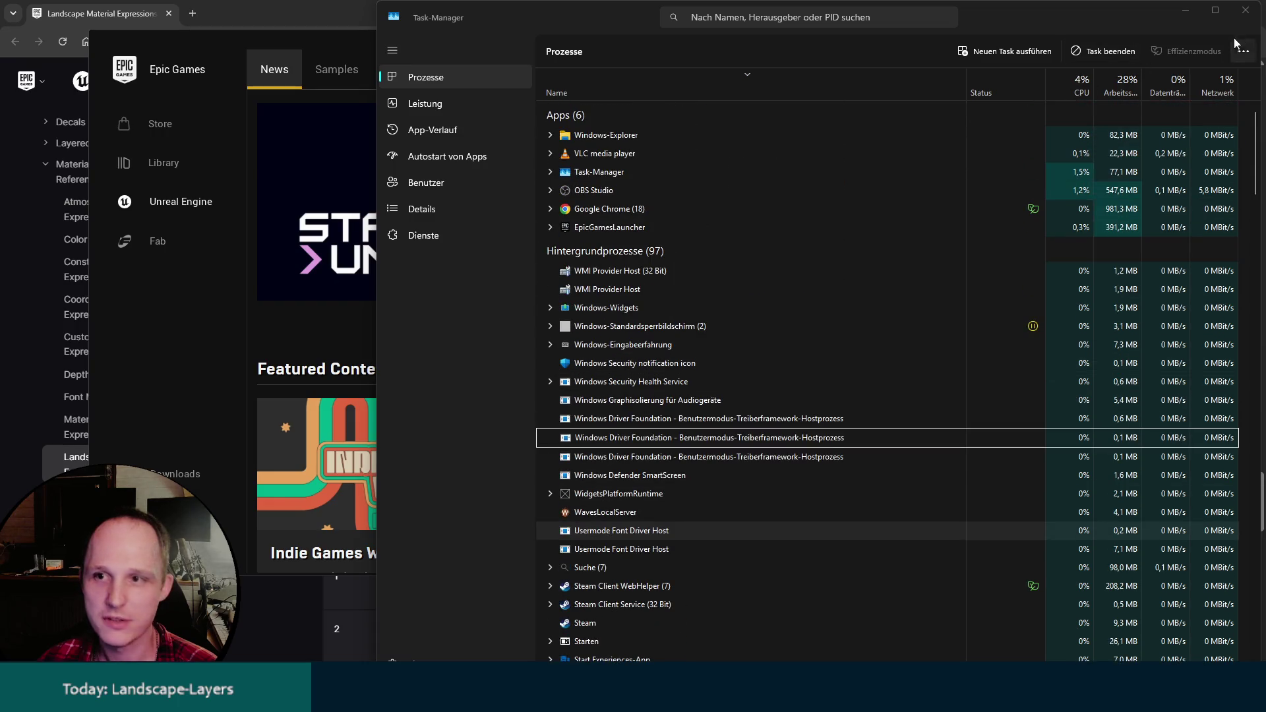
left_click(1245, 10)
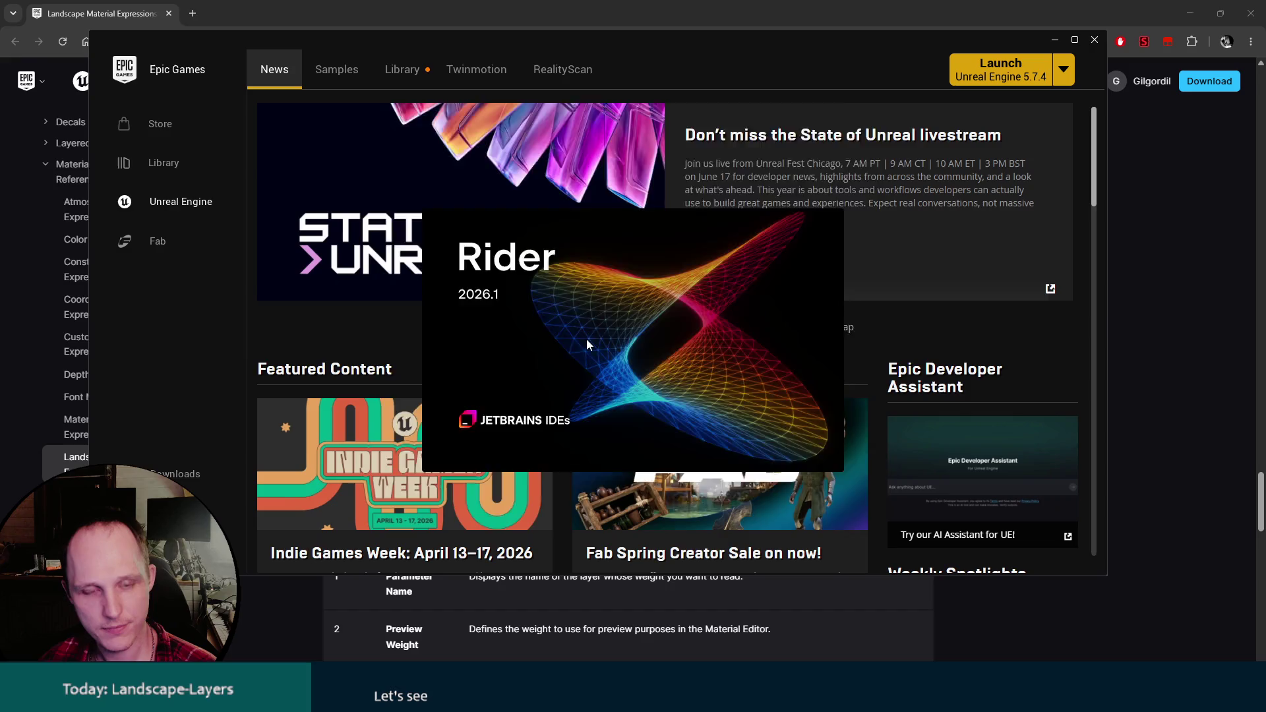
Open the WBTV solution in Rider and launch the Development Editor.
left_click(749, 192)
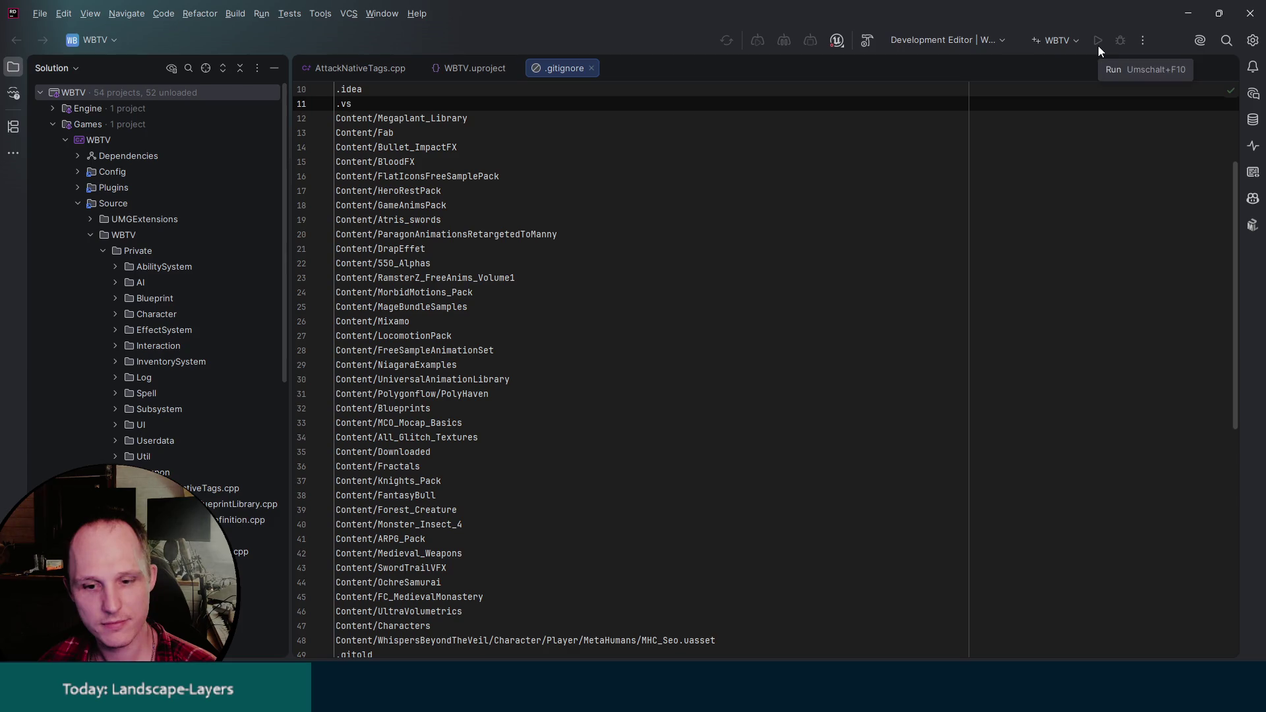
left_click(1004, 257)
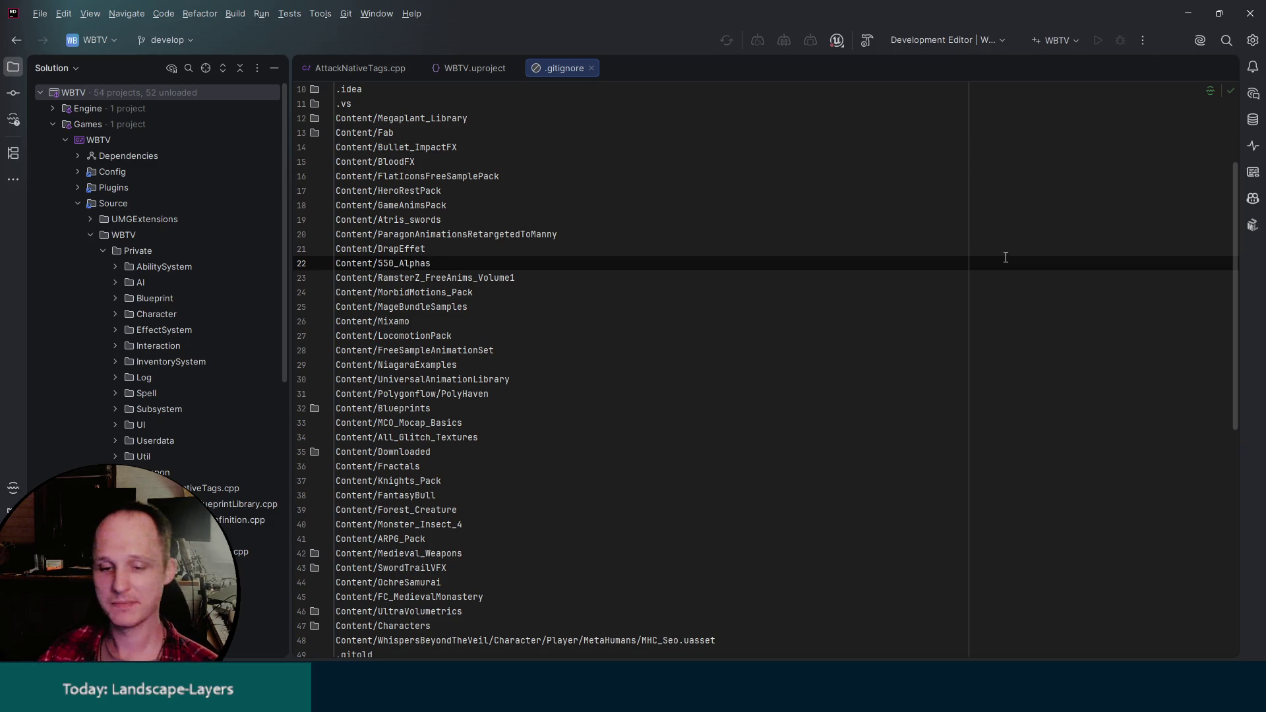
left_click(848, 215)
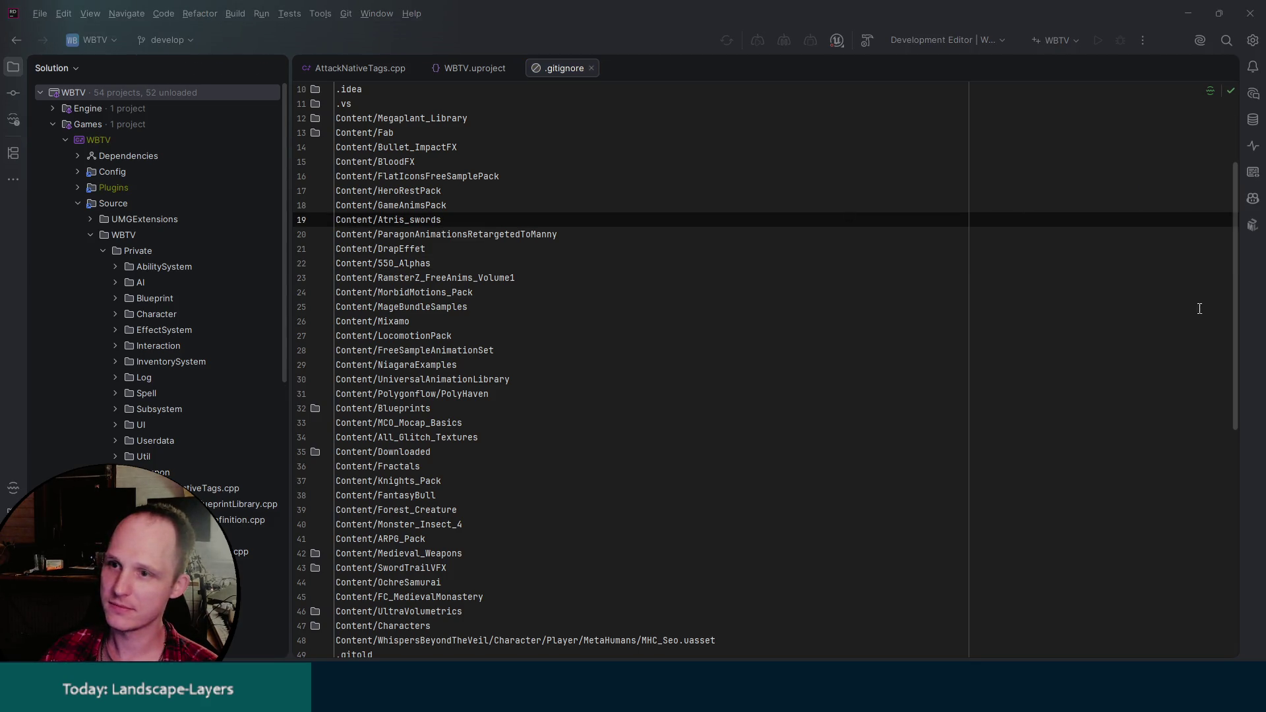
left_click(801, 195)
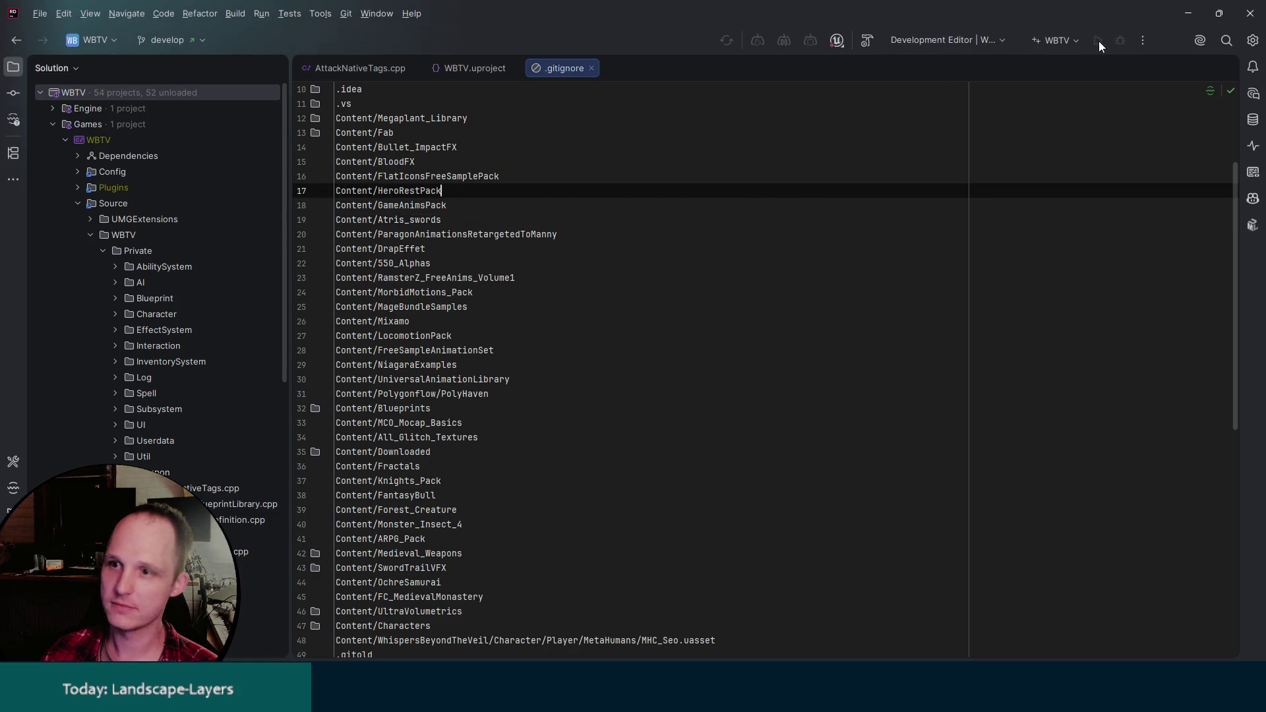
left_click(667, 278)
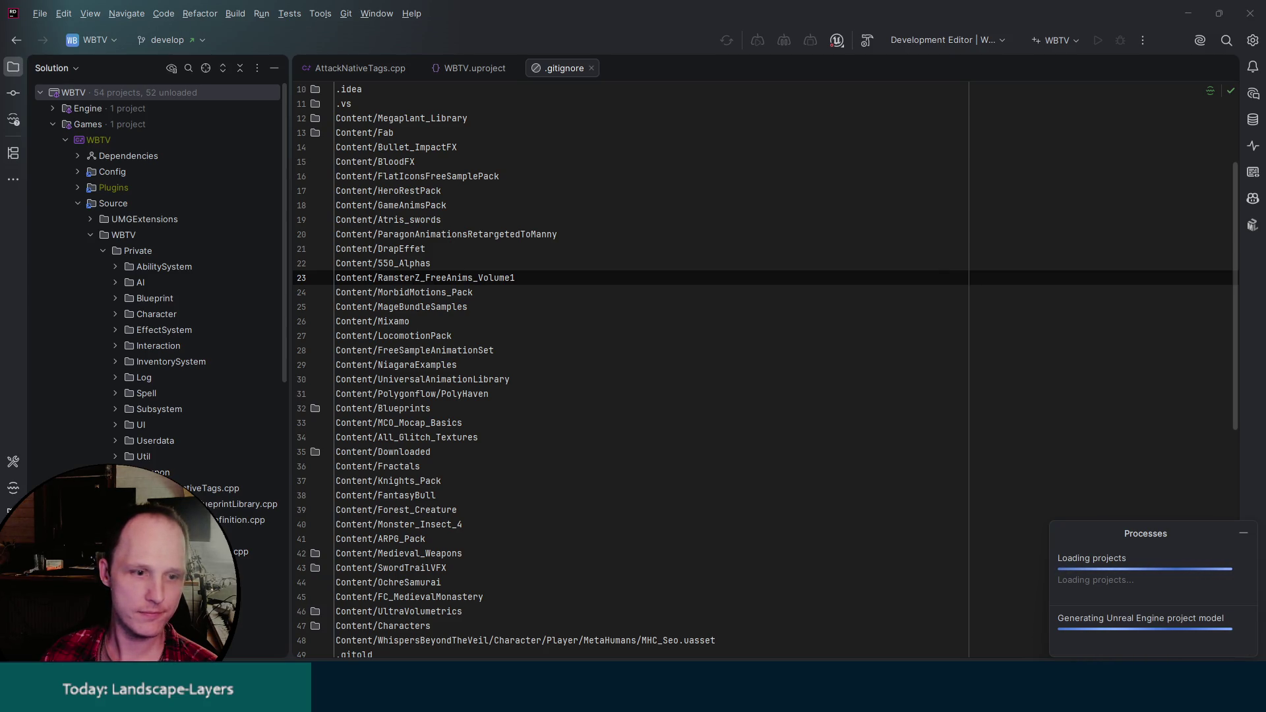
left_click(104, 250)
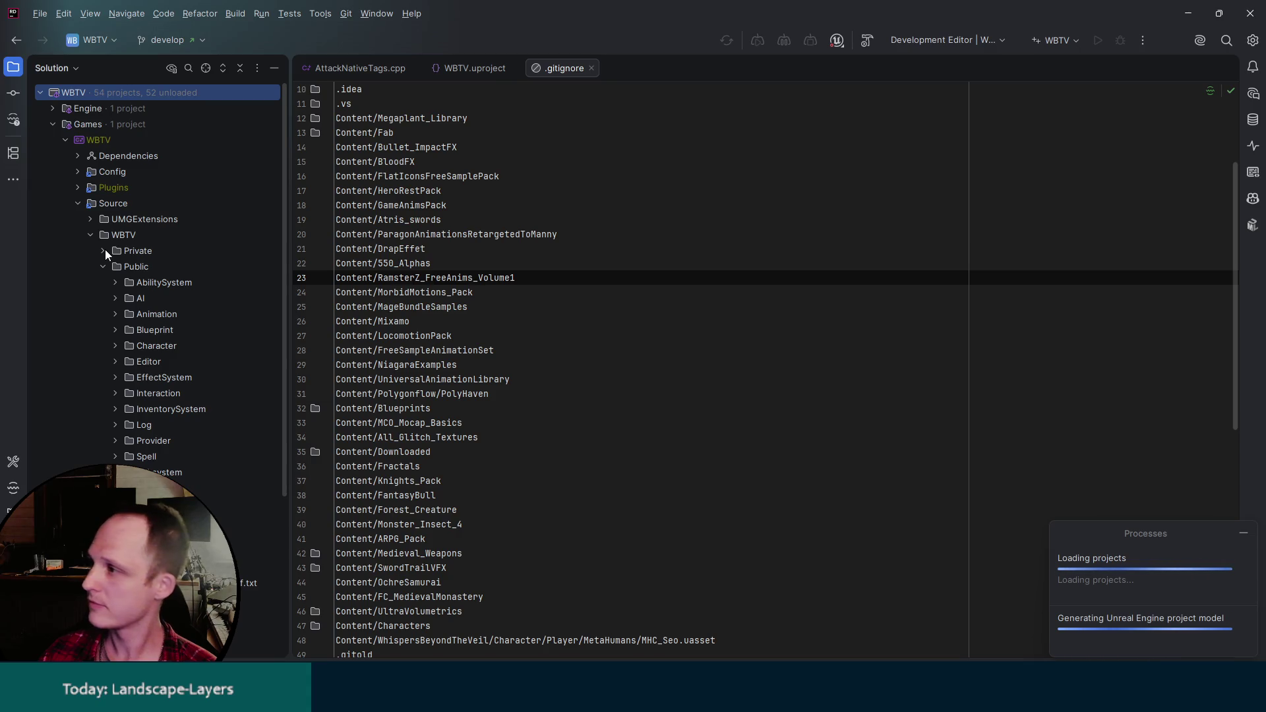
left_click(821, 206)
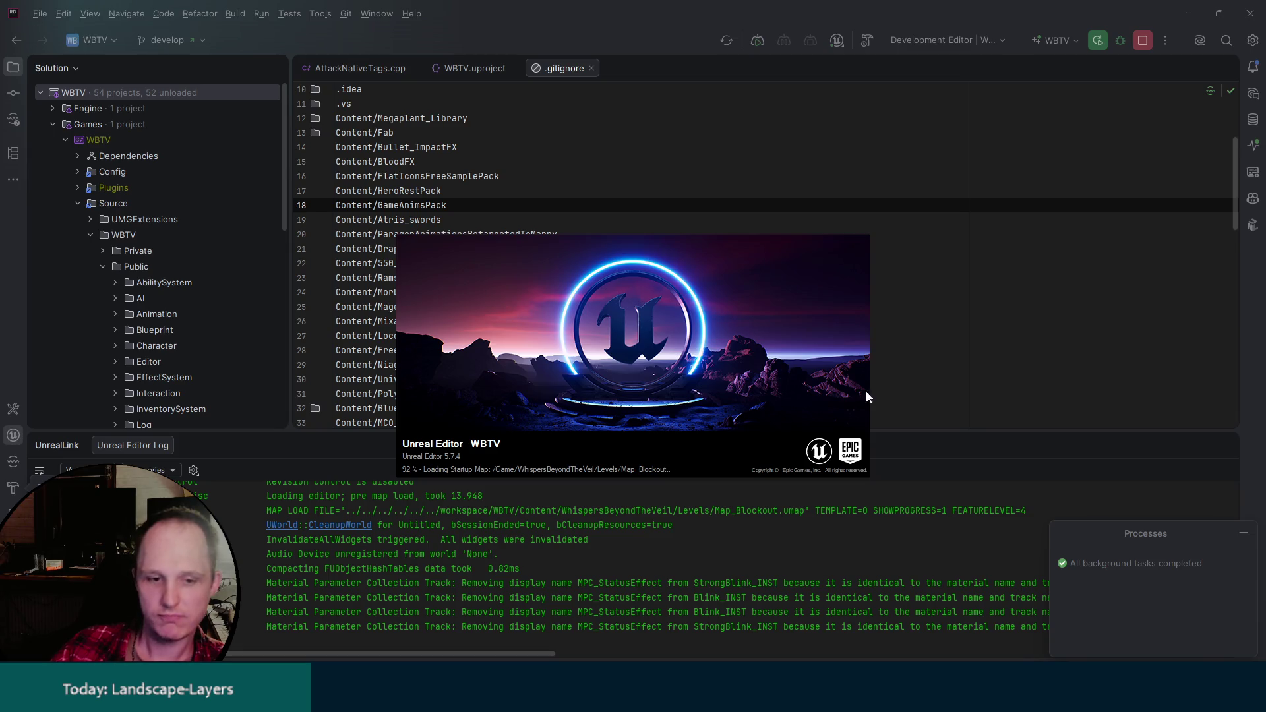
key("super+e")
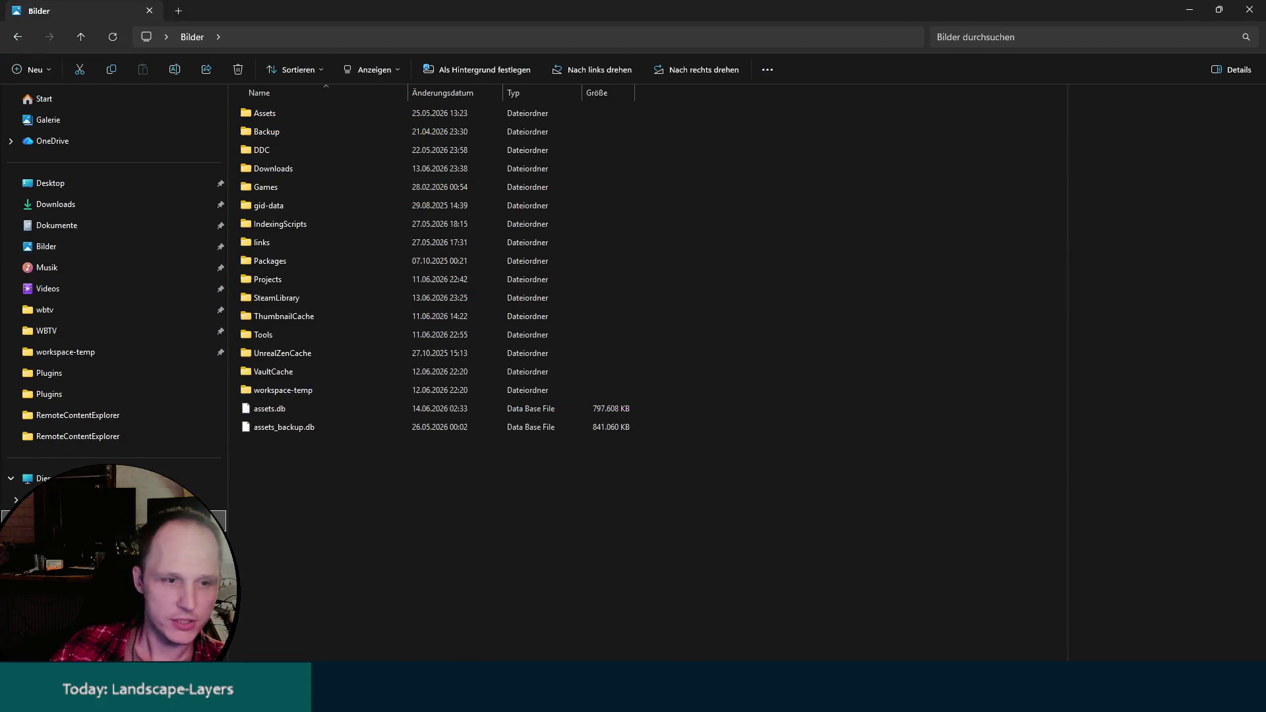
Check the size of assets.db on drive D (778 MB), then minimize File Explorer.
left_click(269, 410)
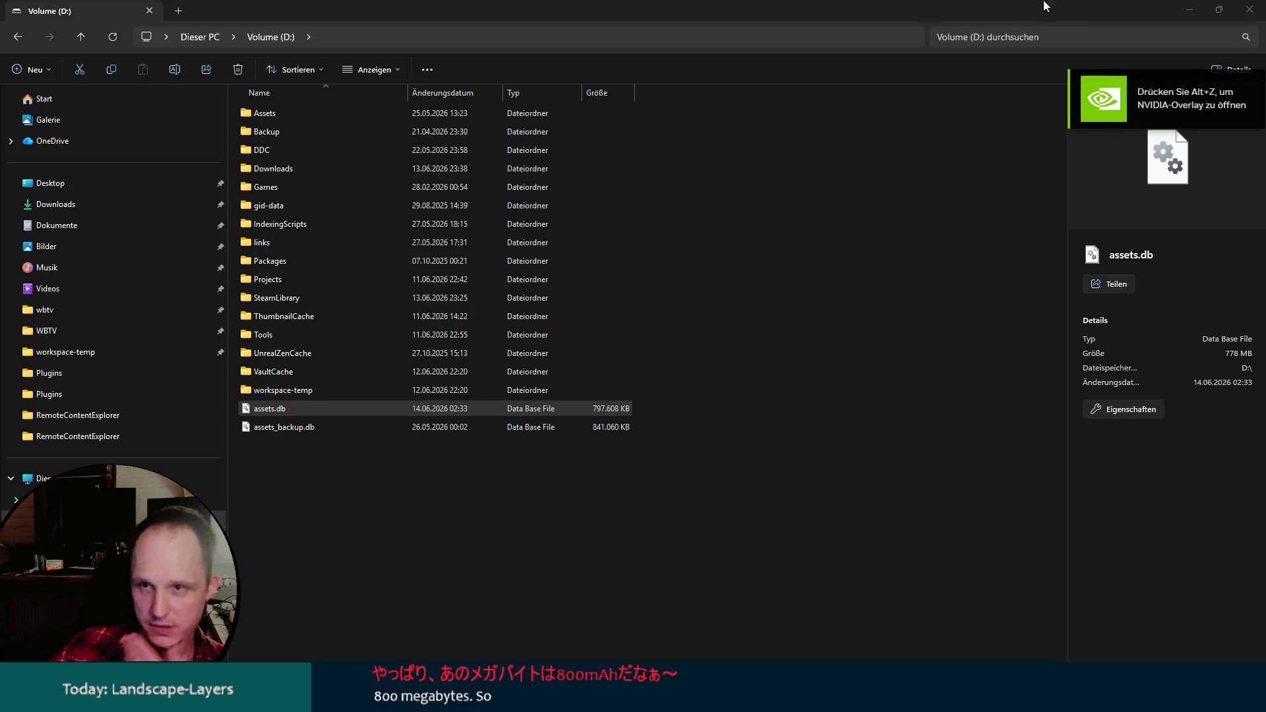
left_click(1181, 13)
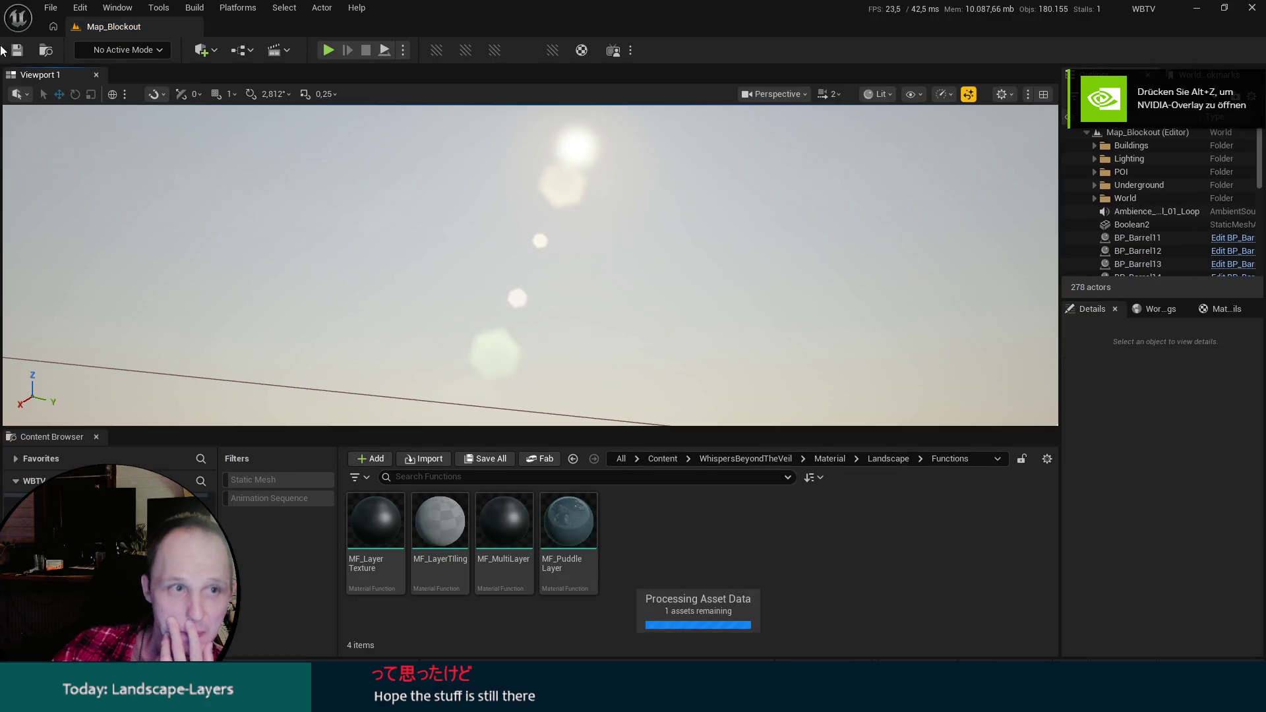
left_click(160, 9)
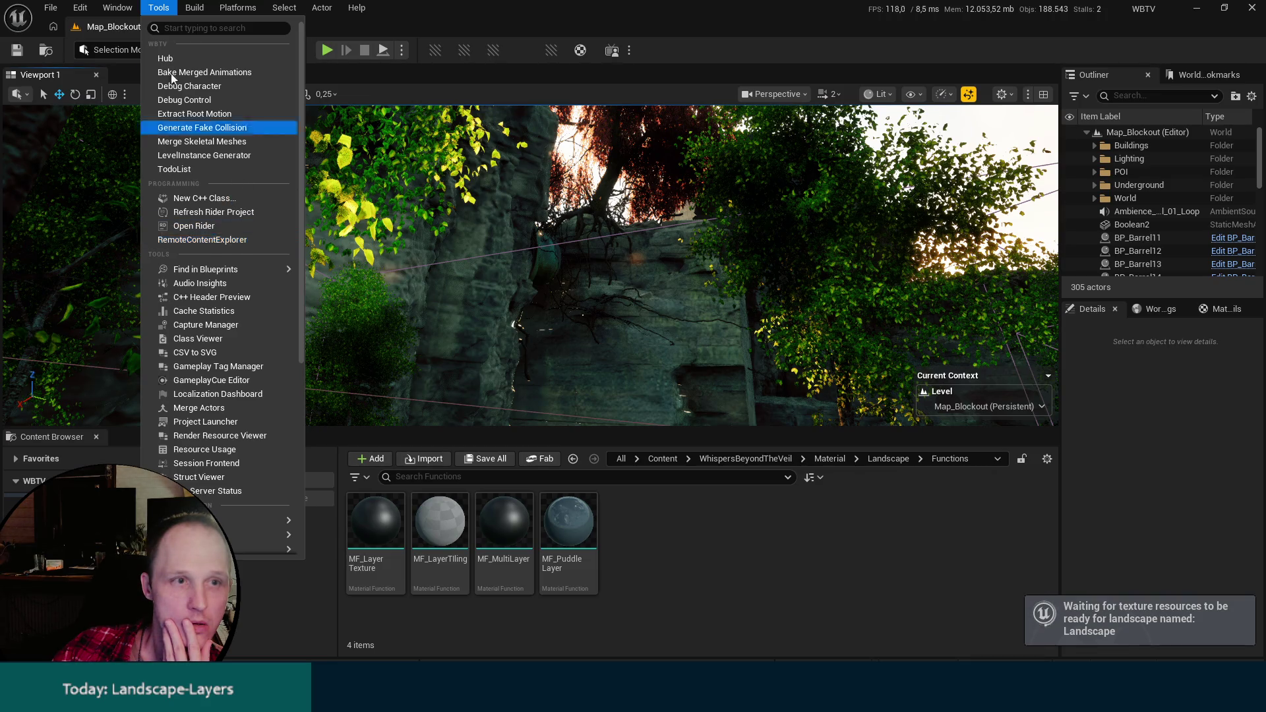
left_click(158, 48)
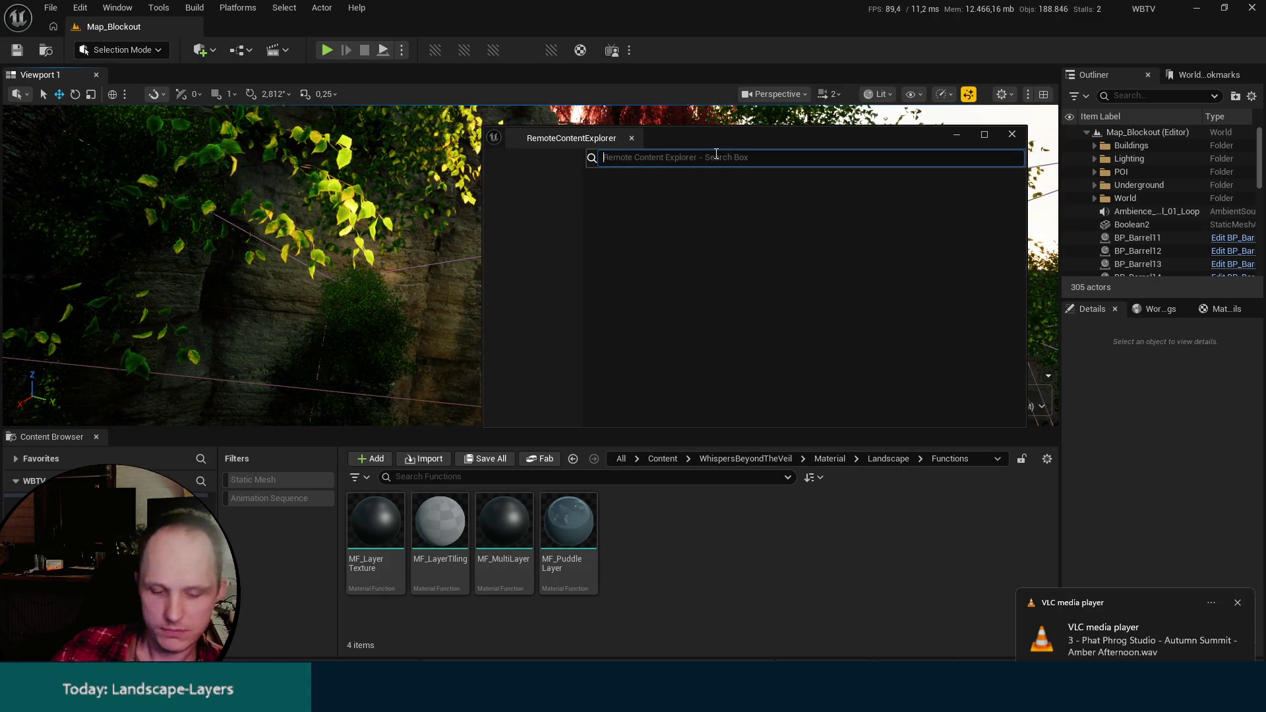
type("tes")
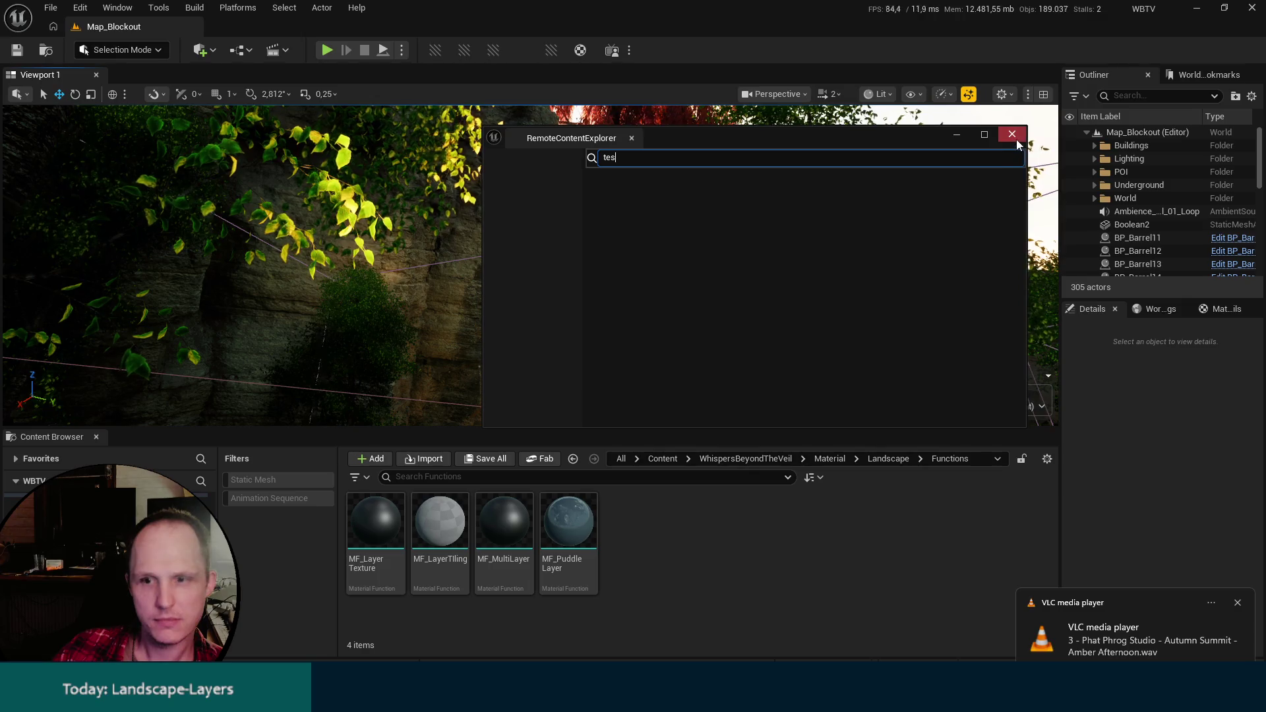
left_click(1012, 134)
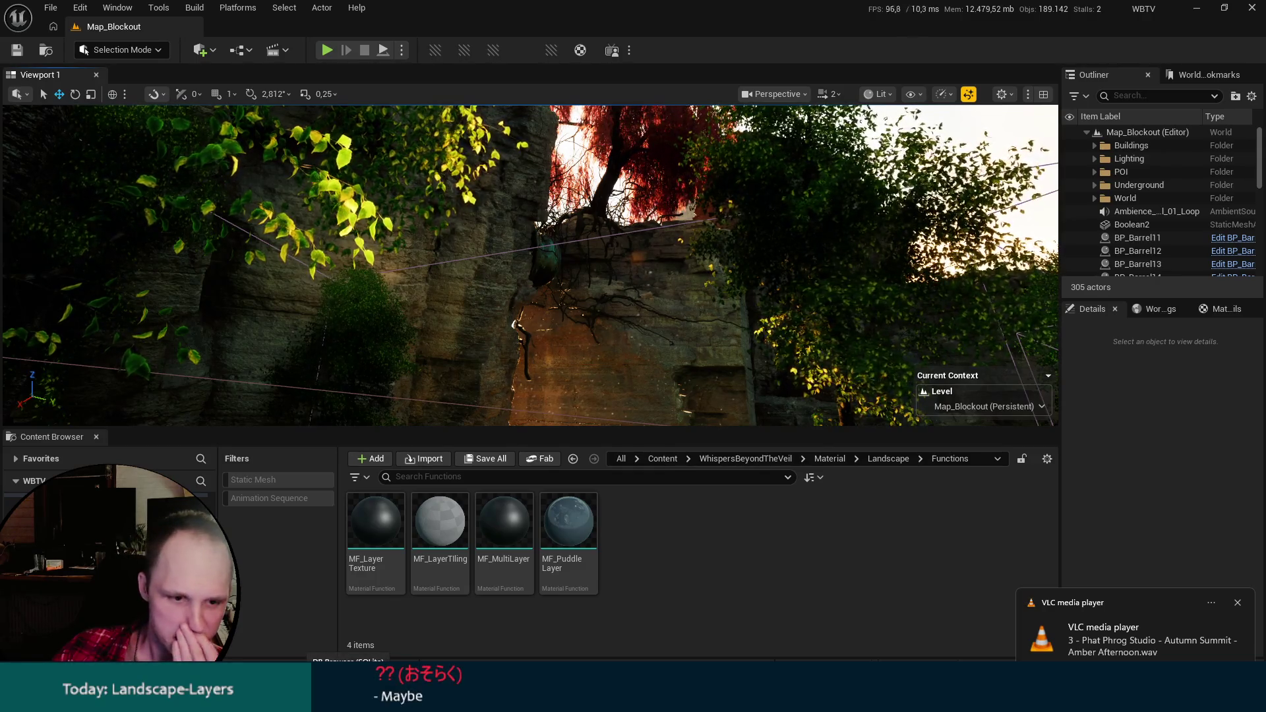
left_click(350, 699)
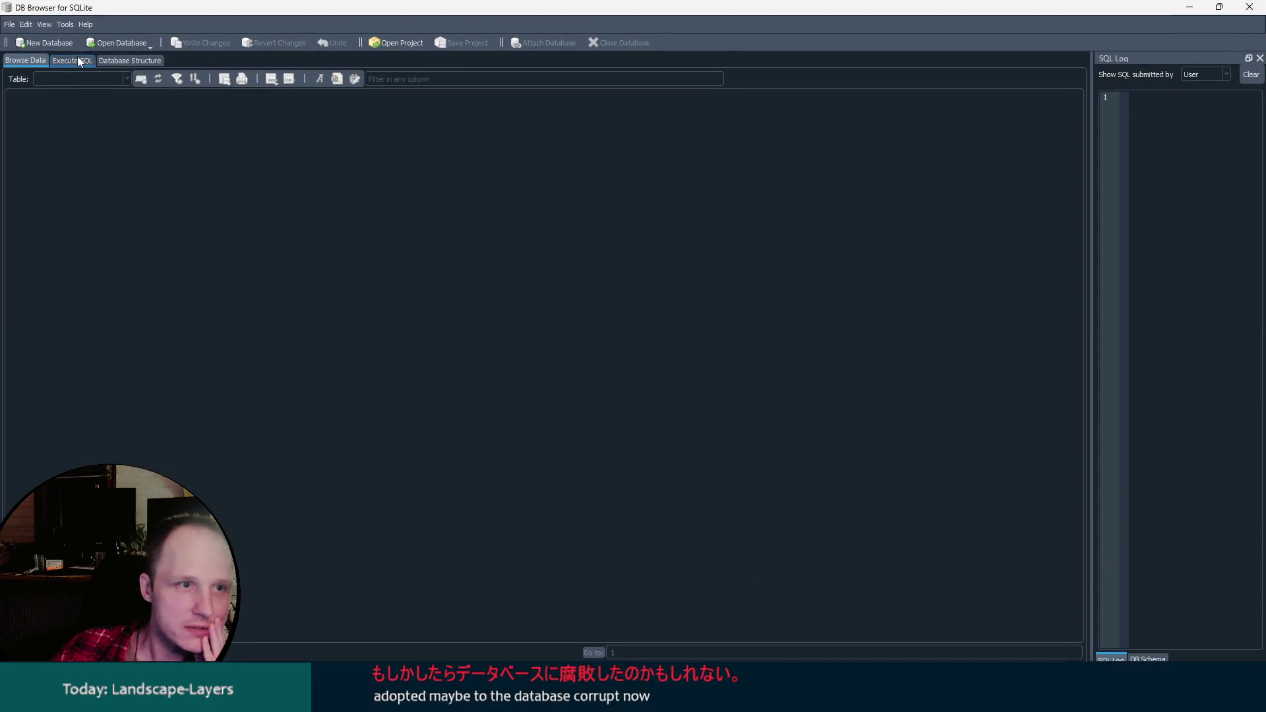
Open D:\assets.db in DB Browser for SQLite.
left_click(120, 44)
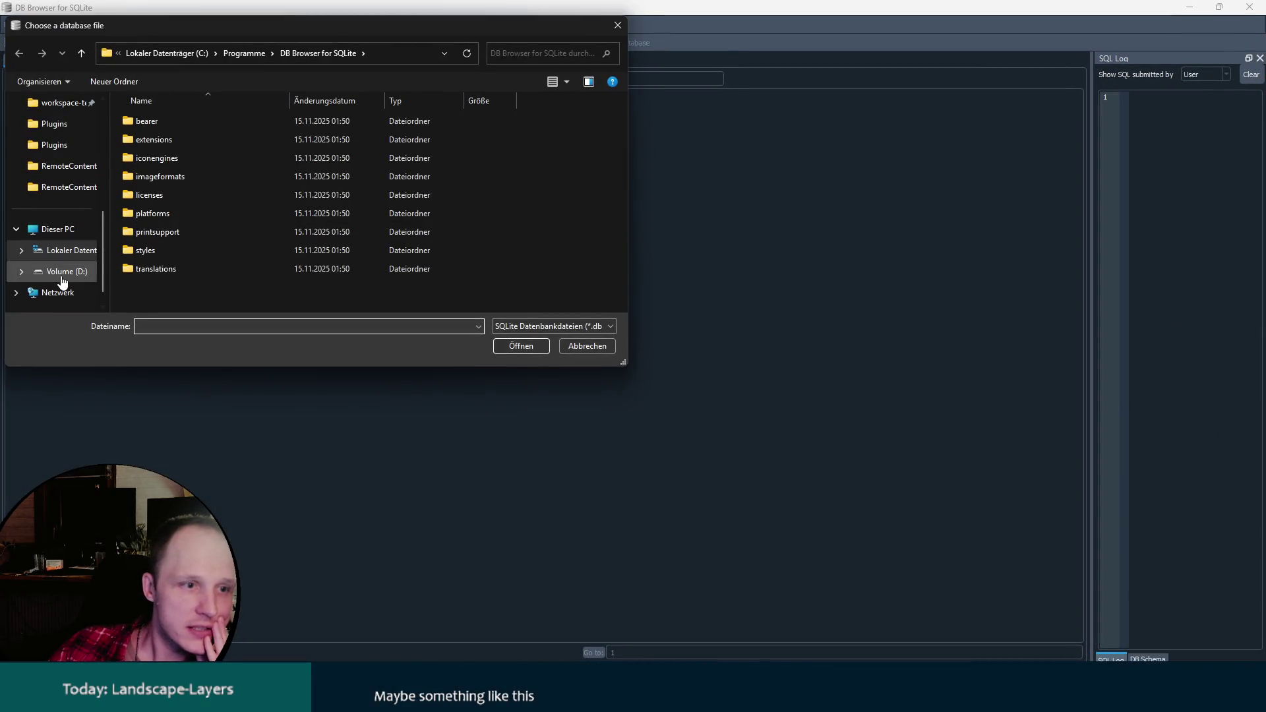
left_click(63, 271)
scroll(176, 255, "down", 5)
double_click(158, 287)
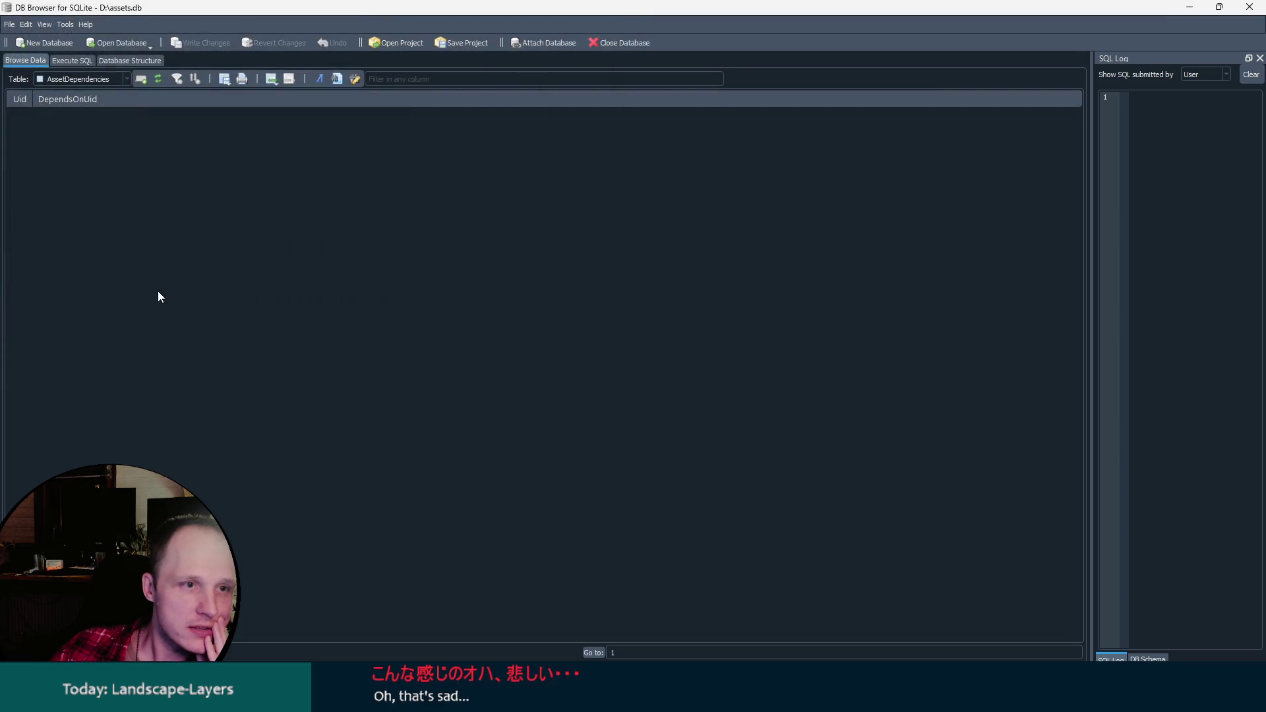
Run SELECT * FROM Assets in Execute SQL, getting 0 rows, then close DB Browser.
left_click(104, 79)
left_click(75, 63)
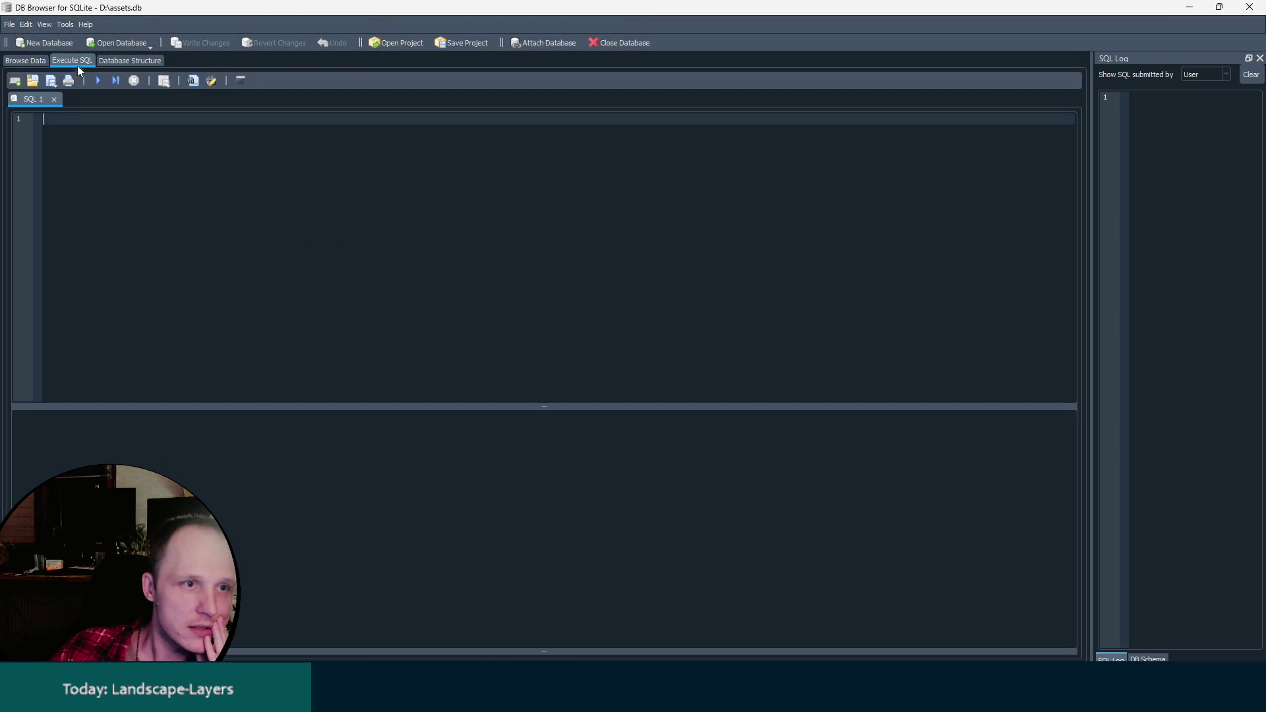
left_click(98, 81)
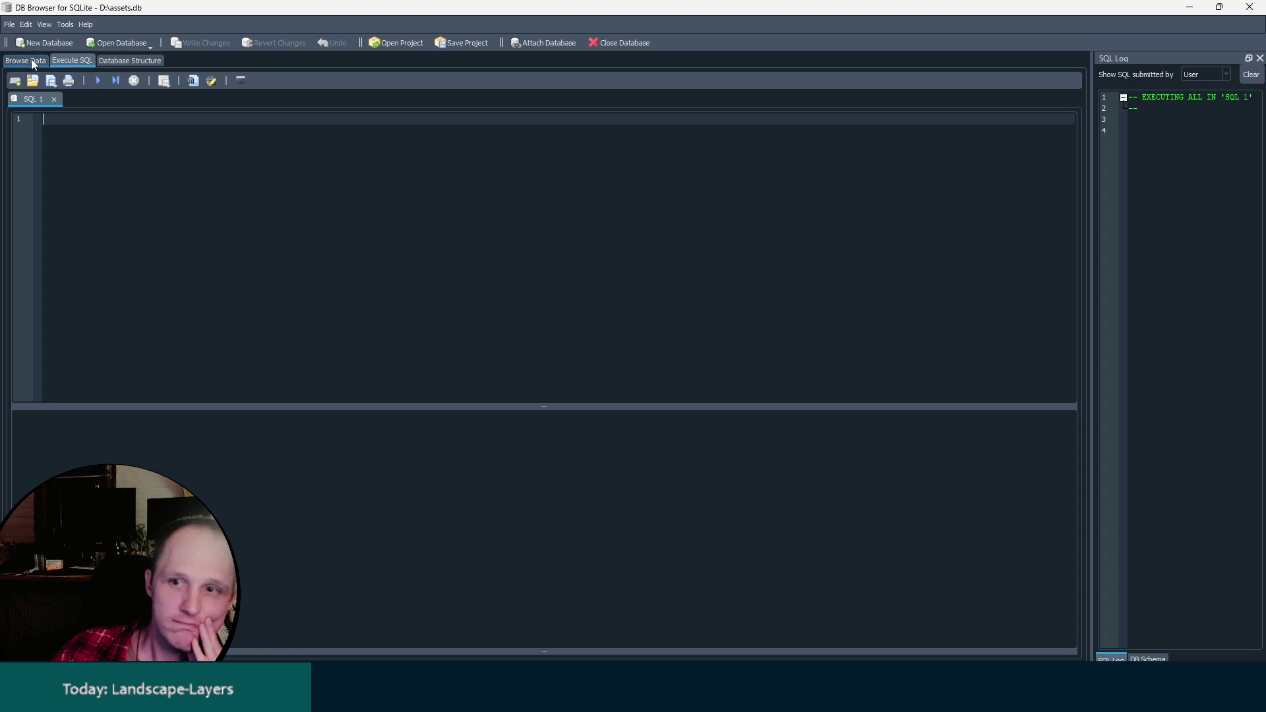
type("SE")
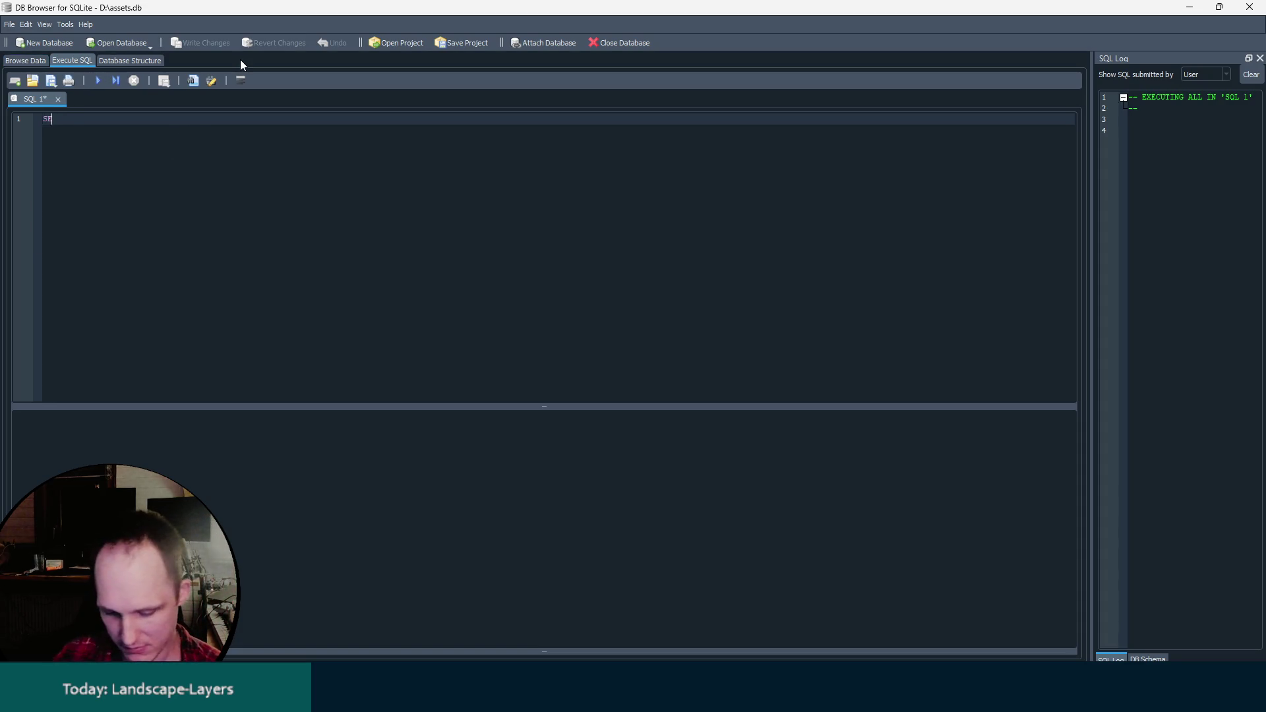
type("LECT * FROM Assets")
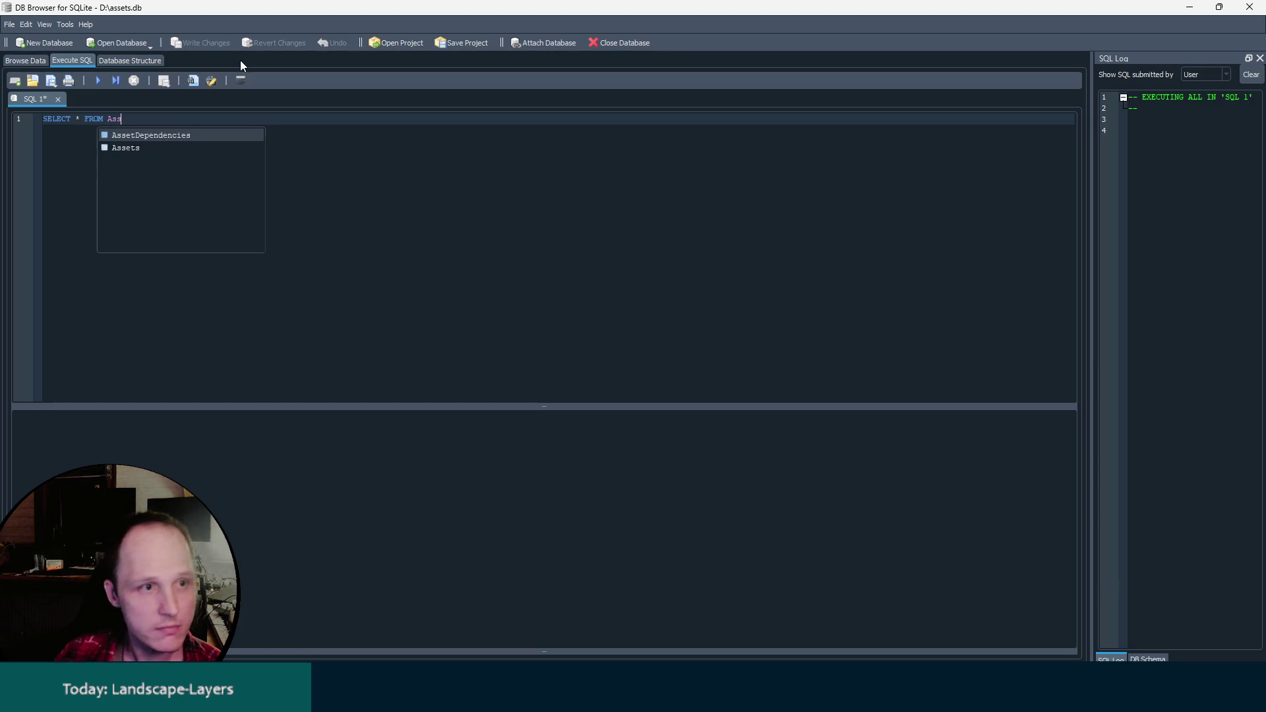
key("Return")
key("ctrl+Return")
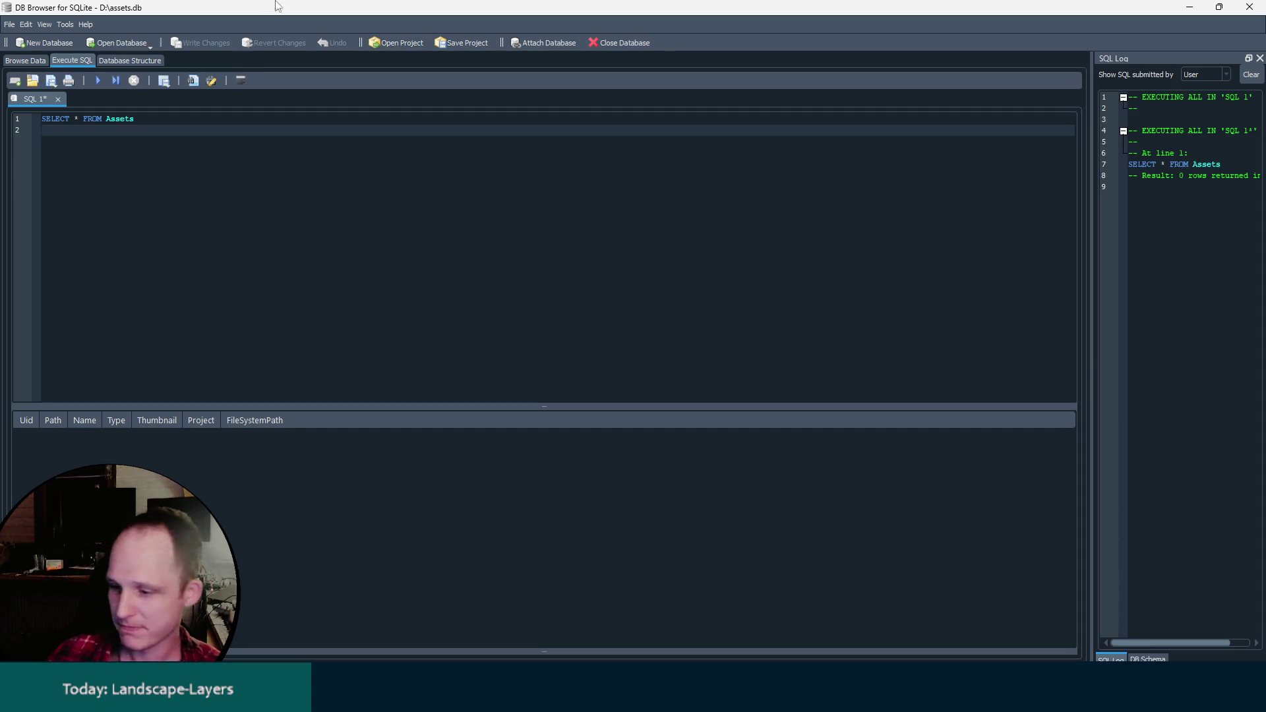
left_click(1250, 7)
Dismiss the SQL tabs prompt and browse the Levels/Temp and Layers folders.
left_click(691, 358)
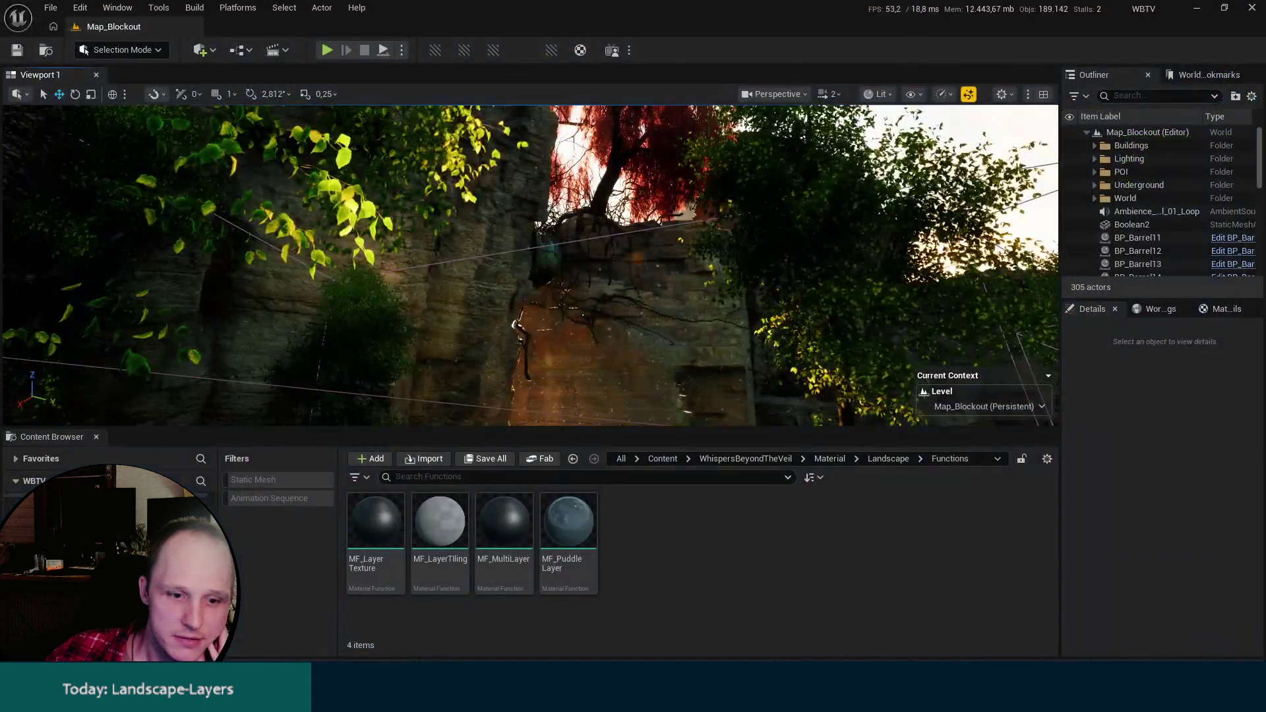
left_click_drag(590, 360, 567, 409)
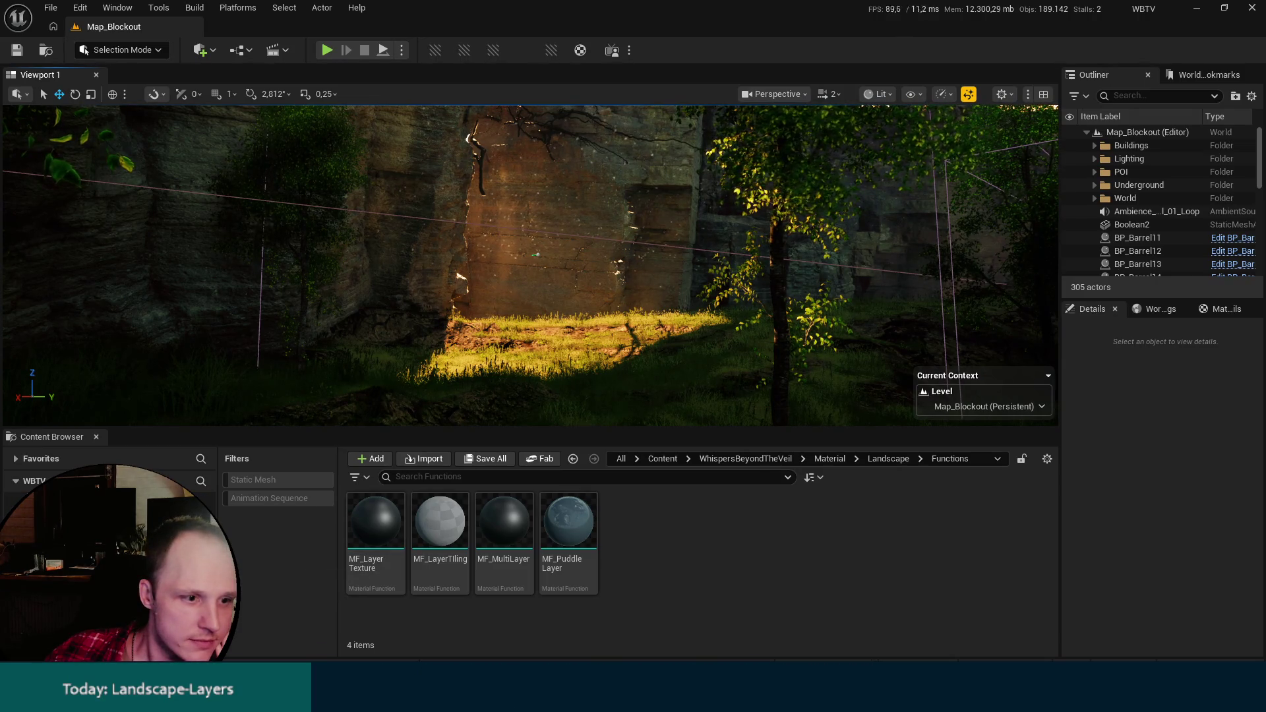
key("alt+Left")
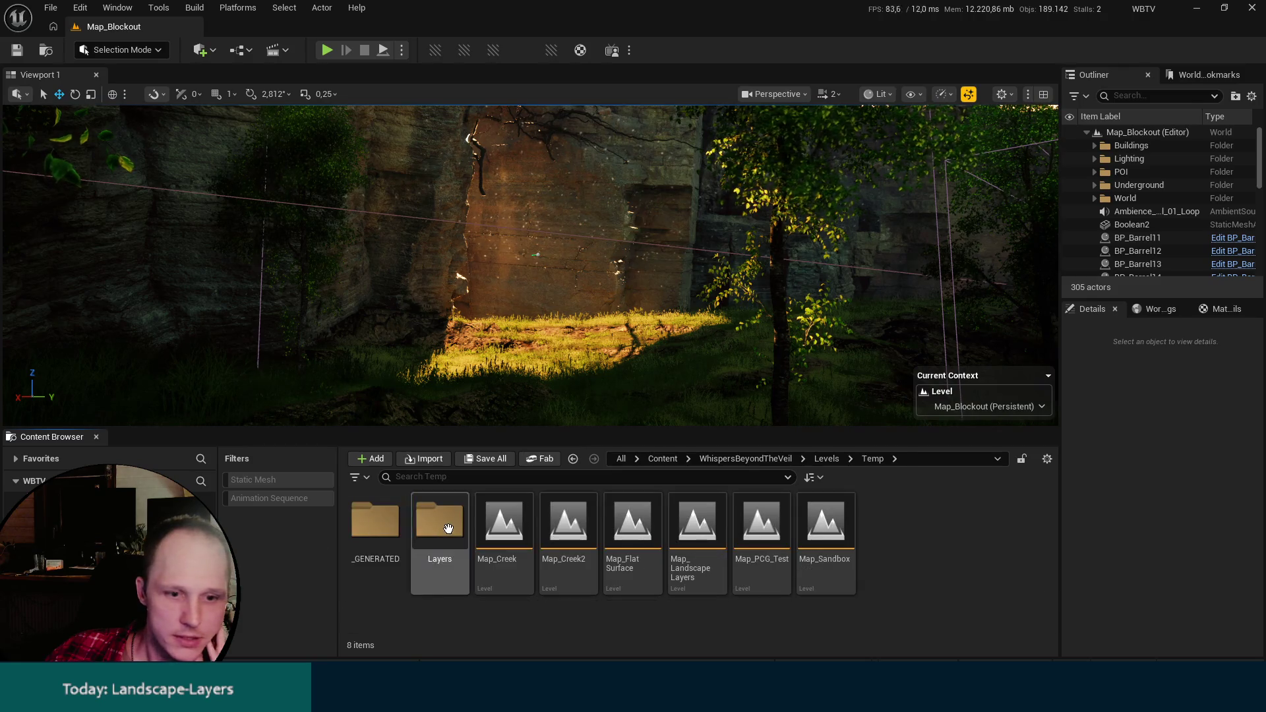
double_click(448, 529)
key("alt+Left")
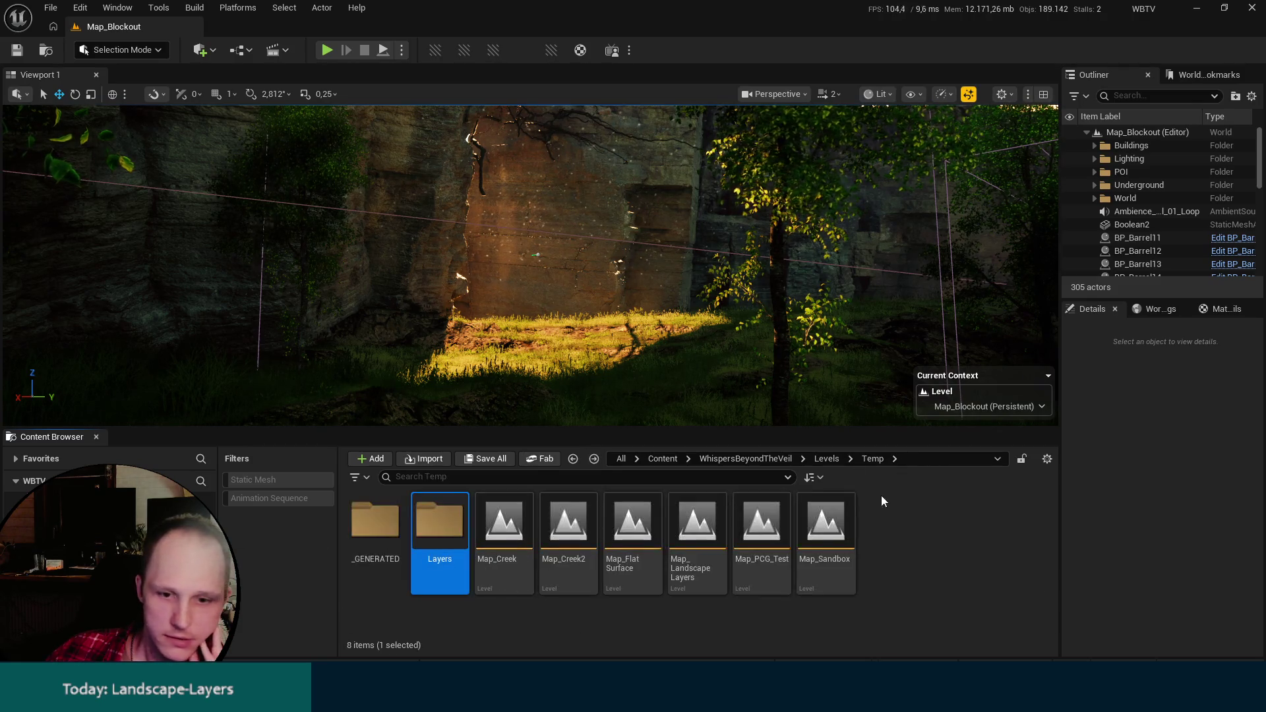
Load Map_LandscapeLayers and frame its Landscape in the viewport.
double_click(697, 527)
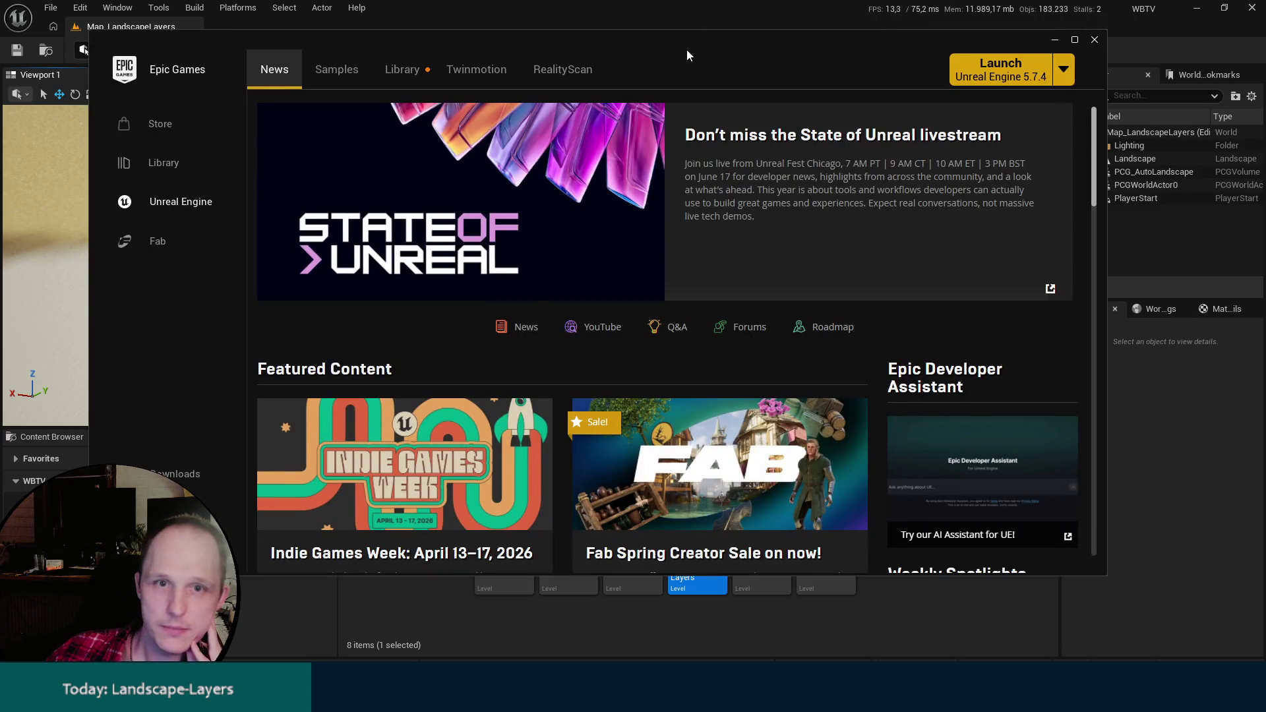
left_click_drag(686, 54, 1265, 59)
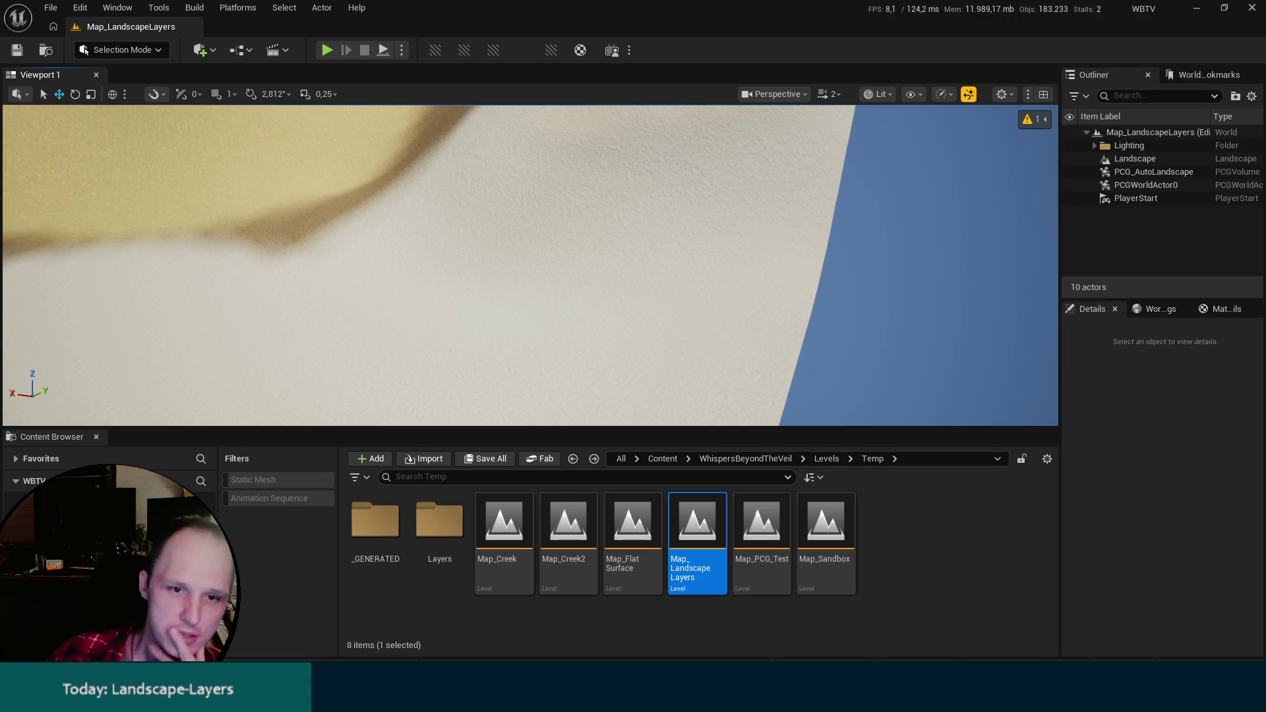
double_click(1135, 158)
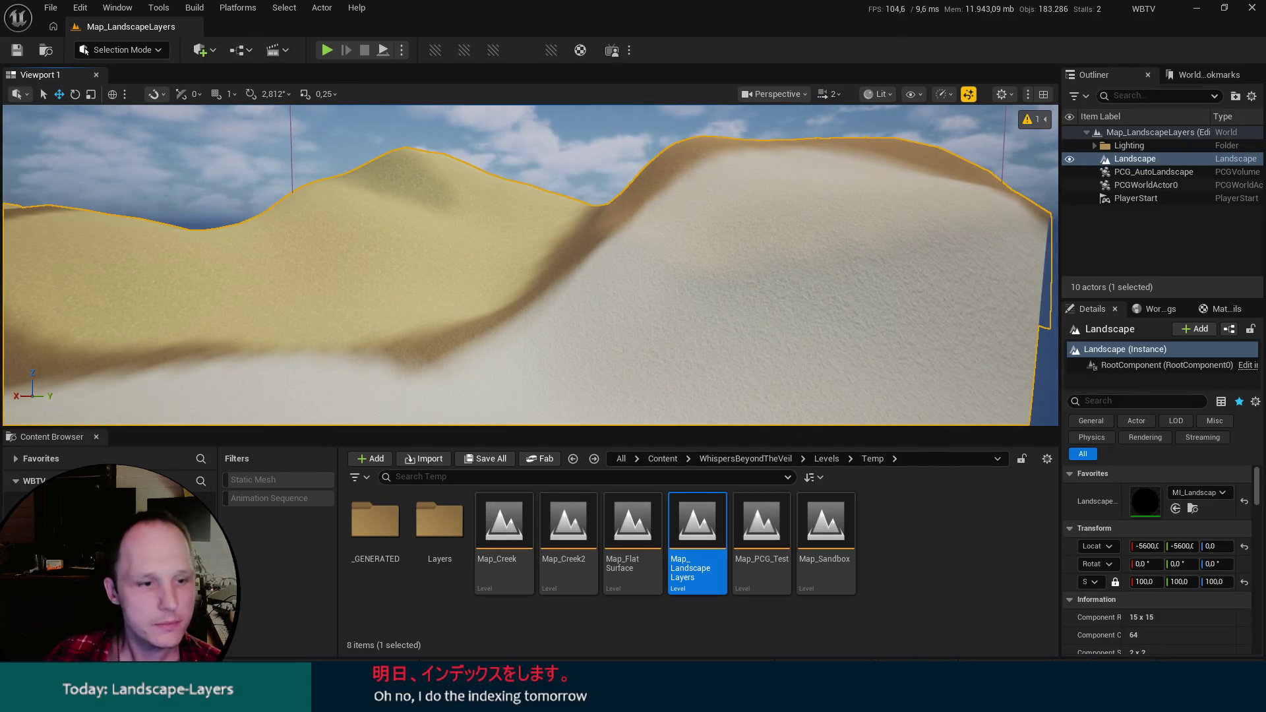
left_click(119, 547)
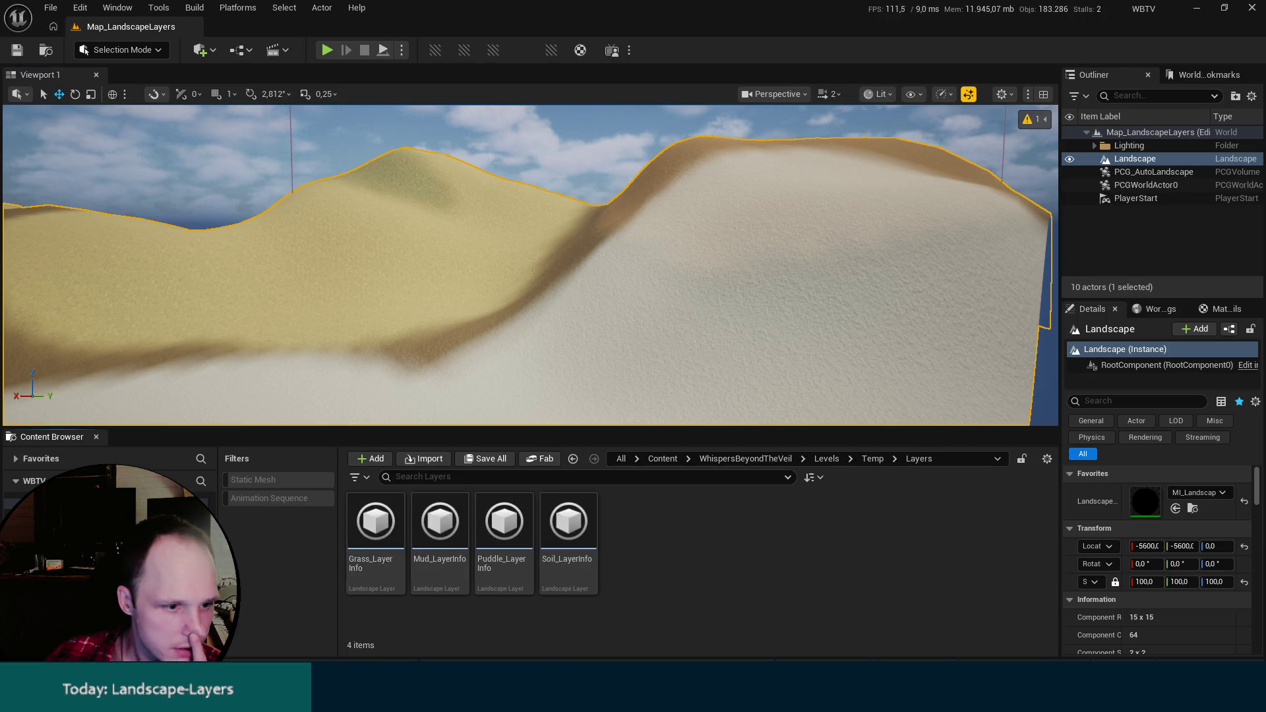
Open the ML_Puddle material layer from Material > Landscape > Layers.
left_click(132, 580)
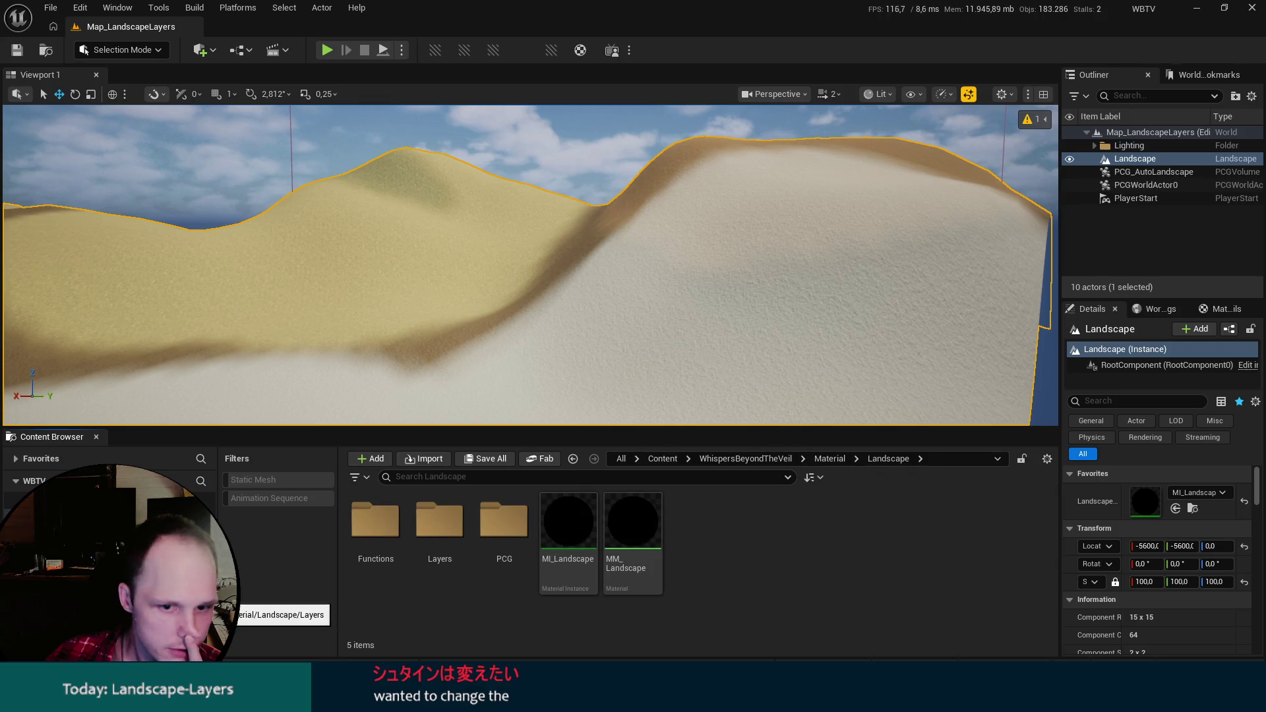
double_click(443, 544)
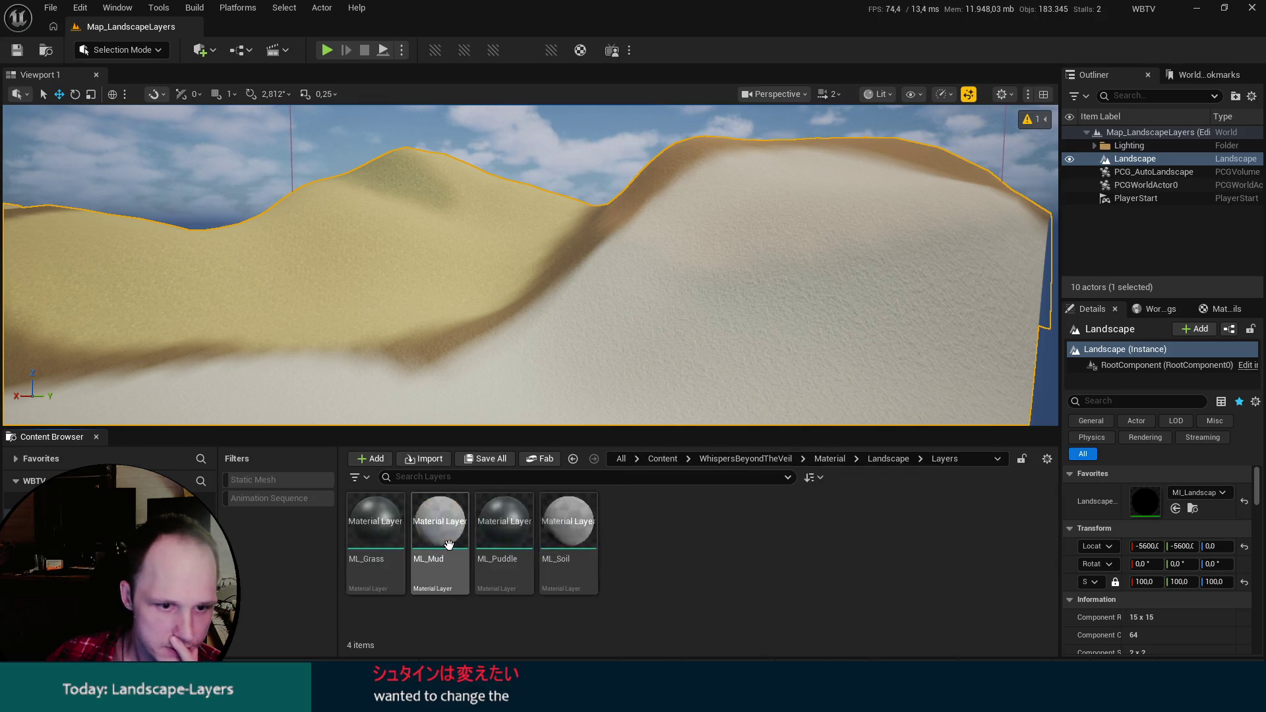
left_click(506, 530)
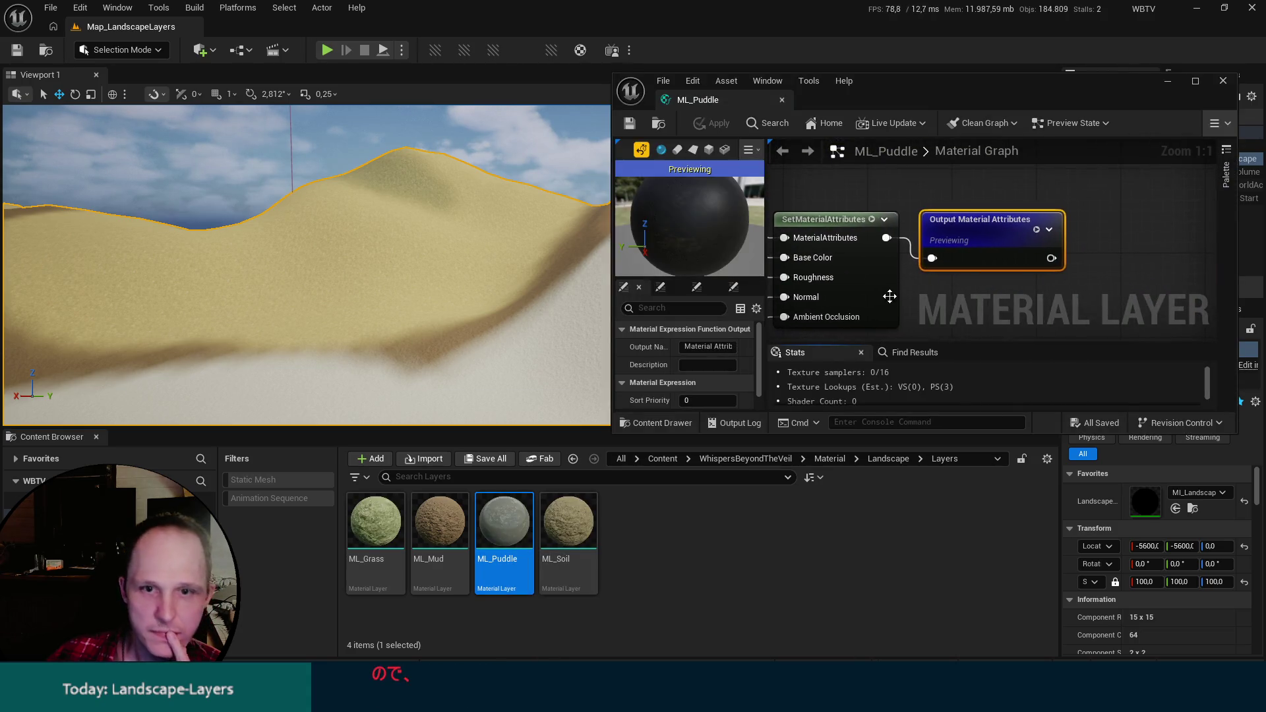
Set the constant feeding PuddleLayerWeight's Layer input to 0.
left_click_drag(811, 303, 922, 233)
scroll(922, 233, "down", 6)
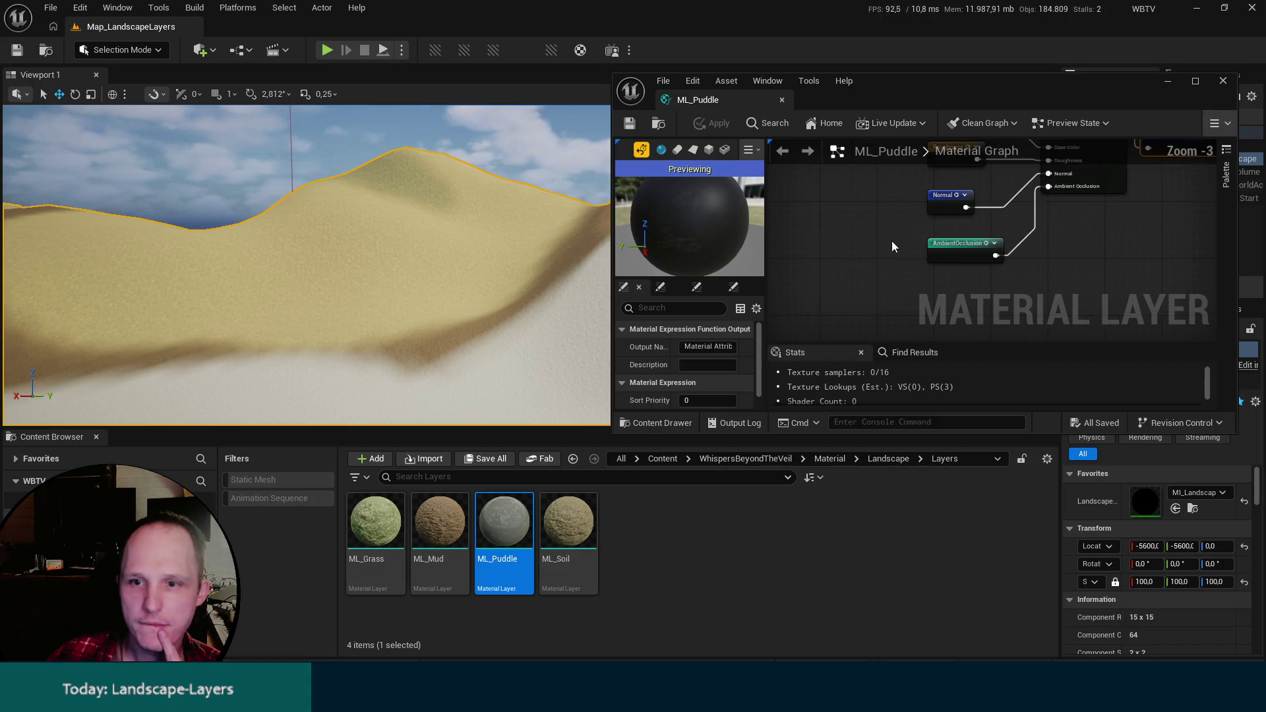
scroll(865, 248, "up", 5)
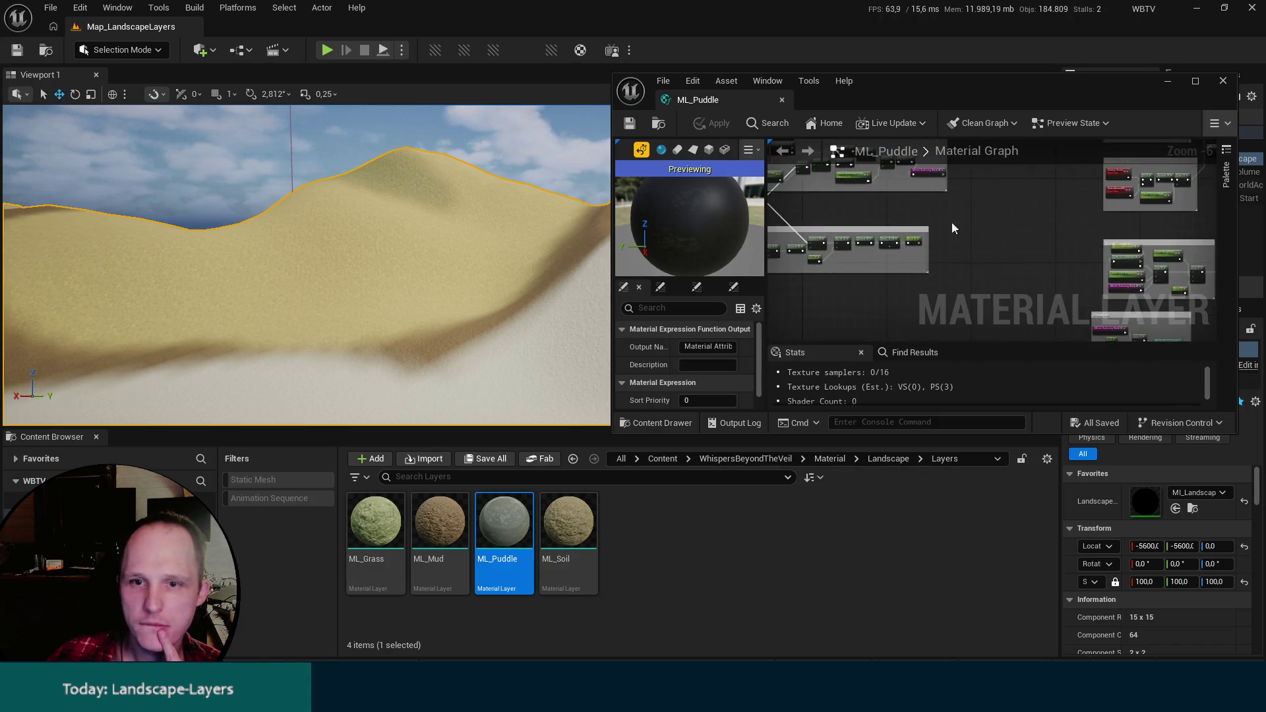
mouse_move(865, 247)
left_mouse_down()
mouse_move(1018, 269)
mouse_move(999, 282)
left_mouse_up()
left_click(869, 249)
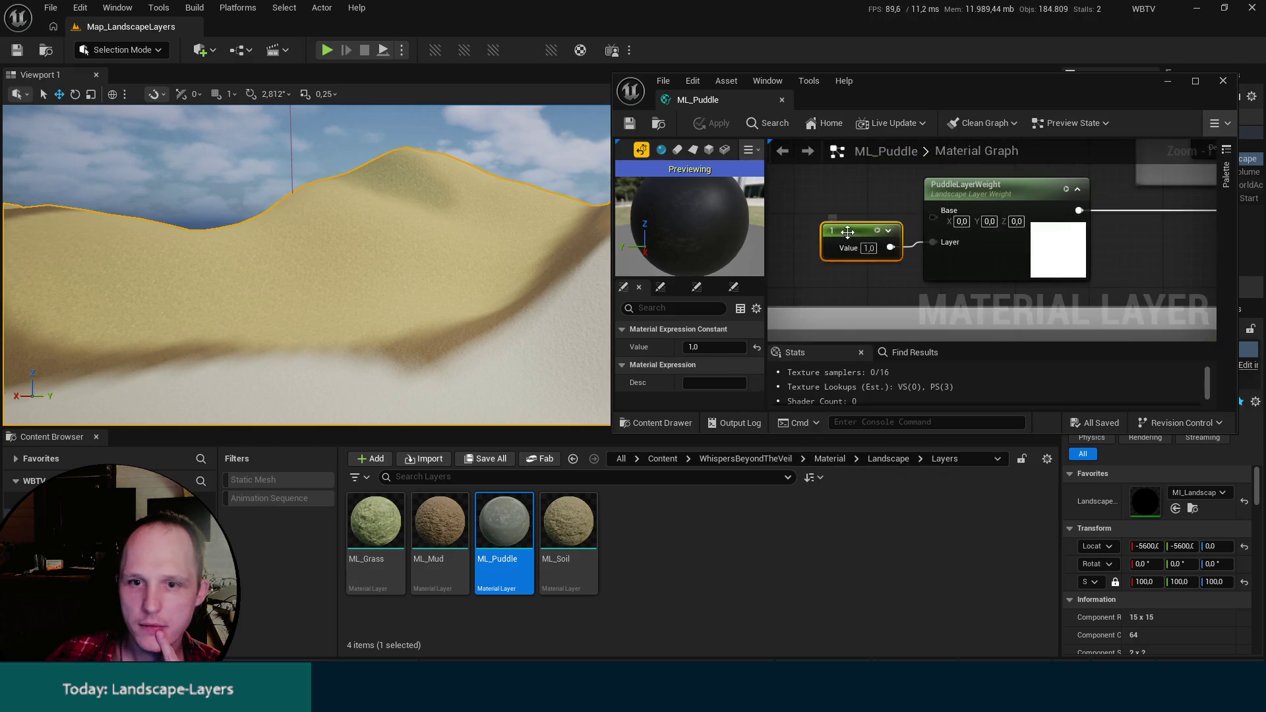
type("0")
key("Return")
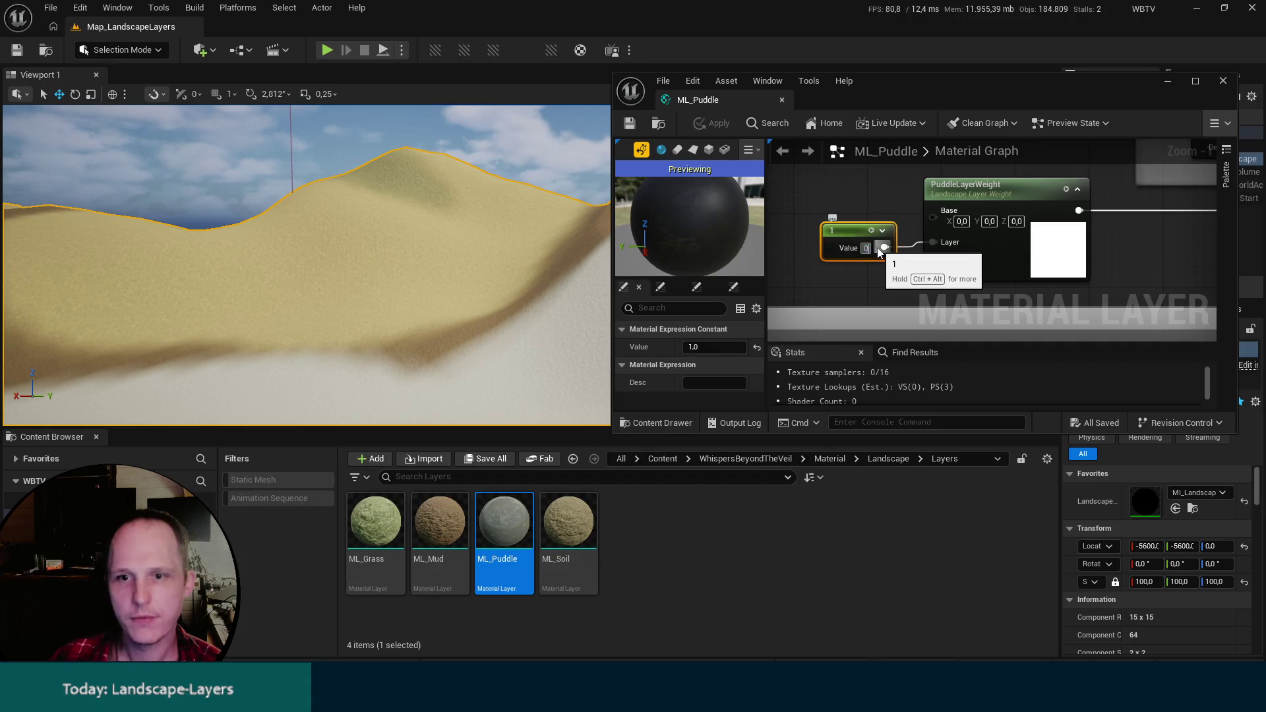
Check the sand up close, then change that constant to 0.5.
left_click_drag(317, 293, 317, 237)
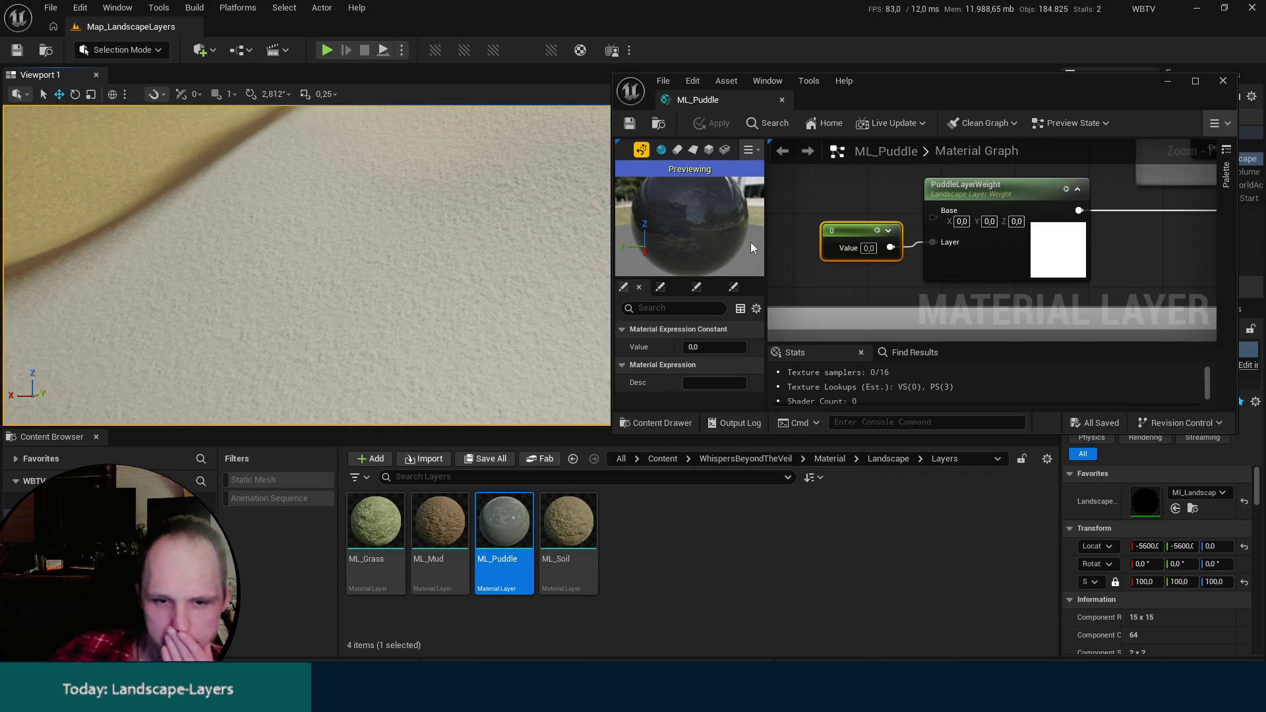
left_click(868, 248)
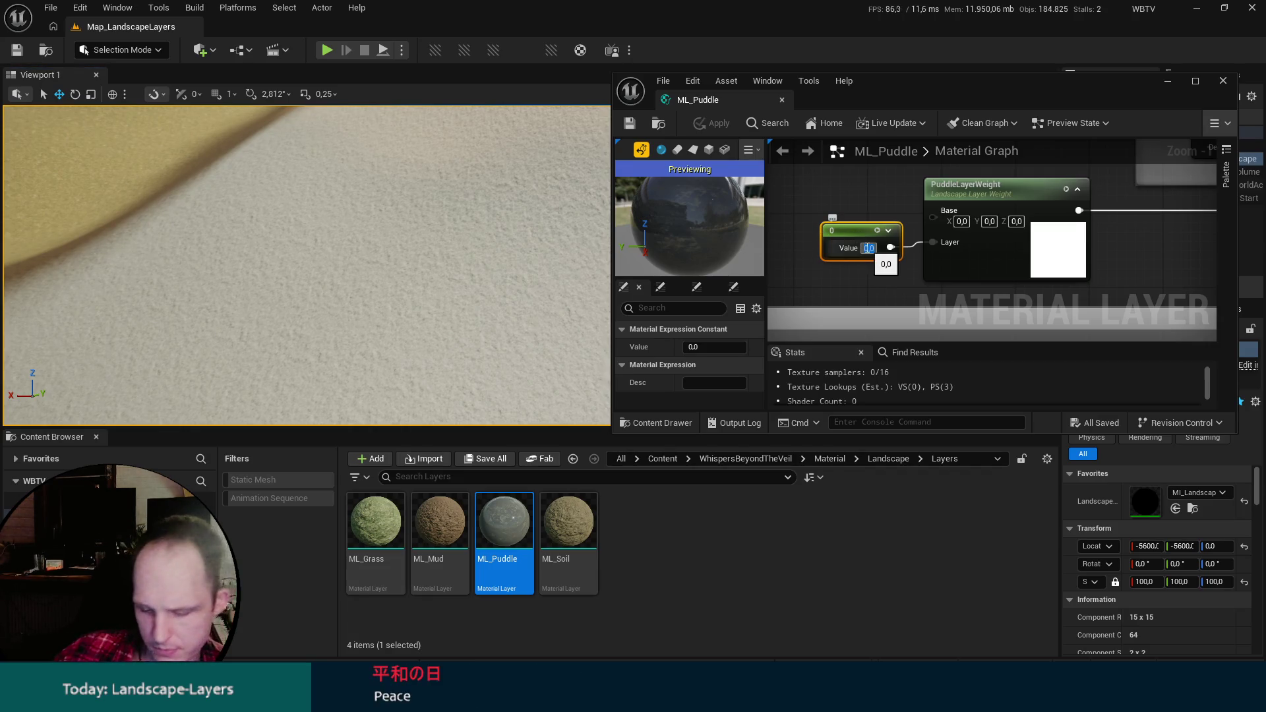
type("0.5")
key("Return")
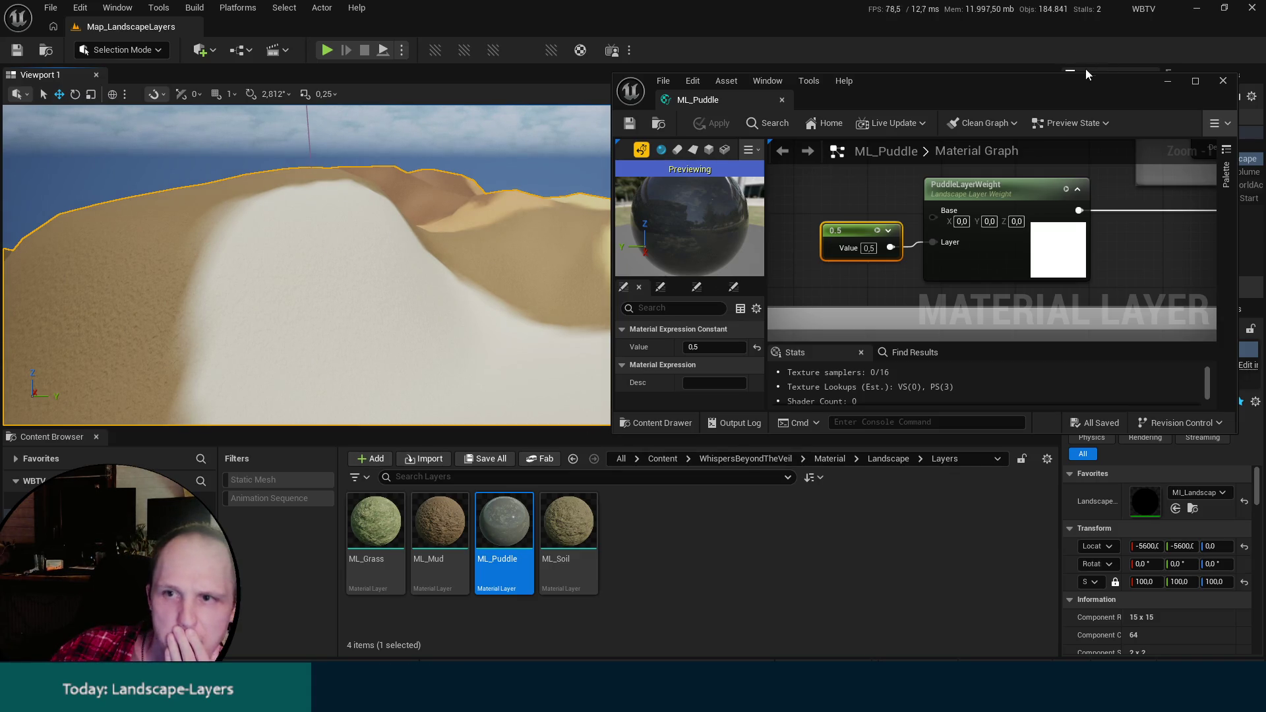
Maximize the ML_Puddle material editor and bring the Blend section into view.
double_click(1066, 82)
mouse_move(942, 129)
left_mouse_down()
mouse_move(868, 174)
mouse_move(1032, 255)
left_mouse_up()
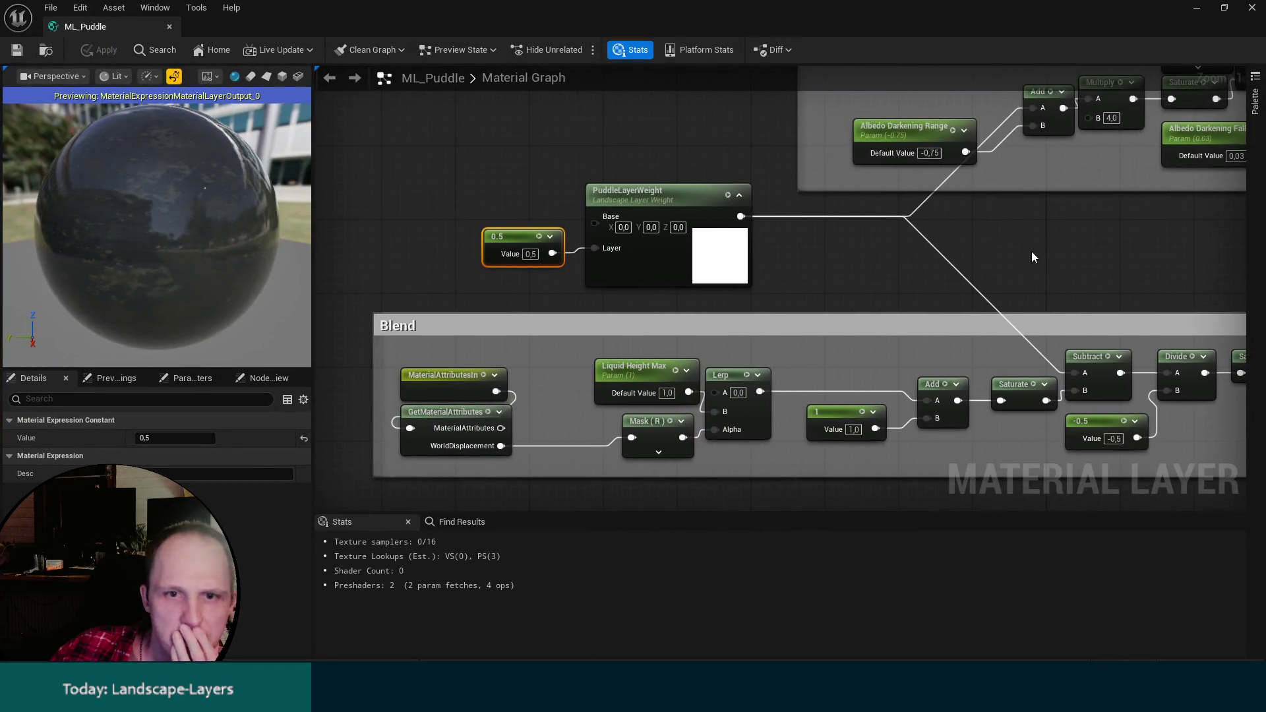
mouse_move(320, 699)
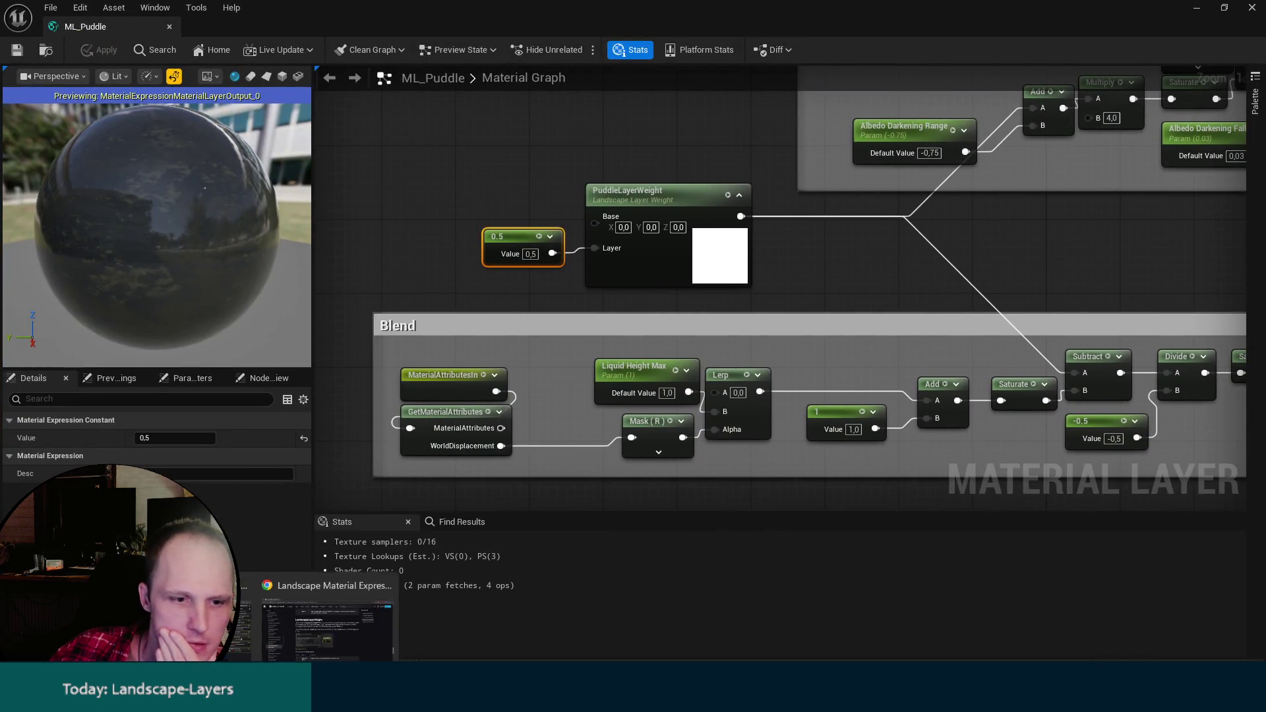
left_click(296, 624)
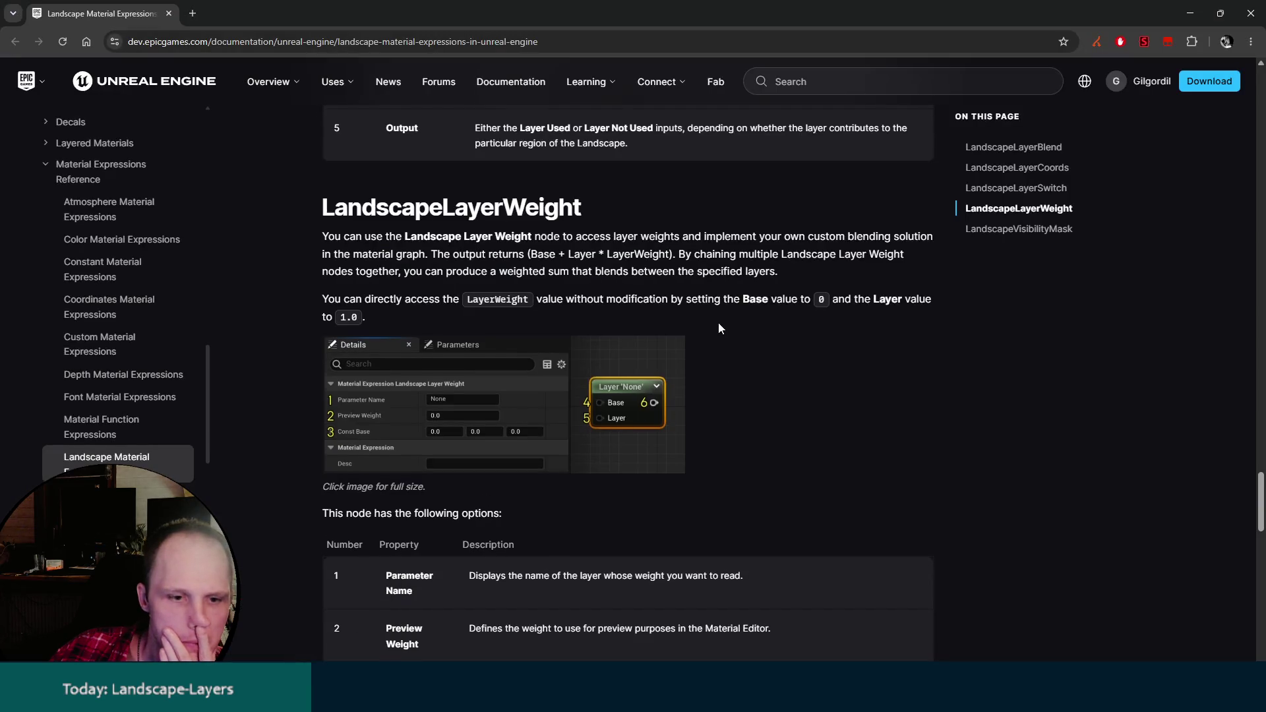
scroll(462, 251, "down", 1)
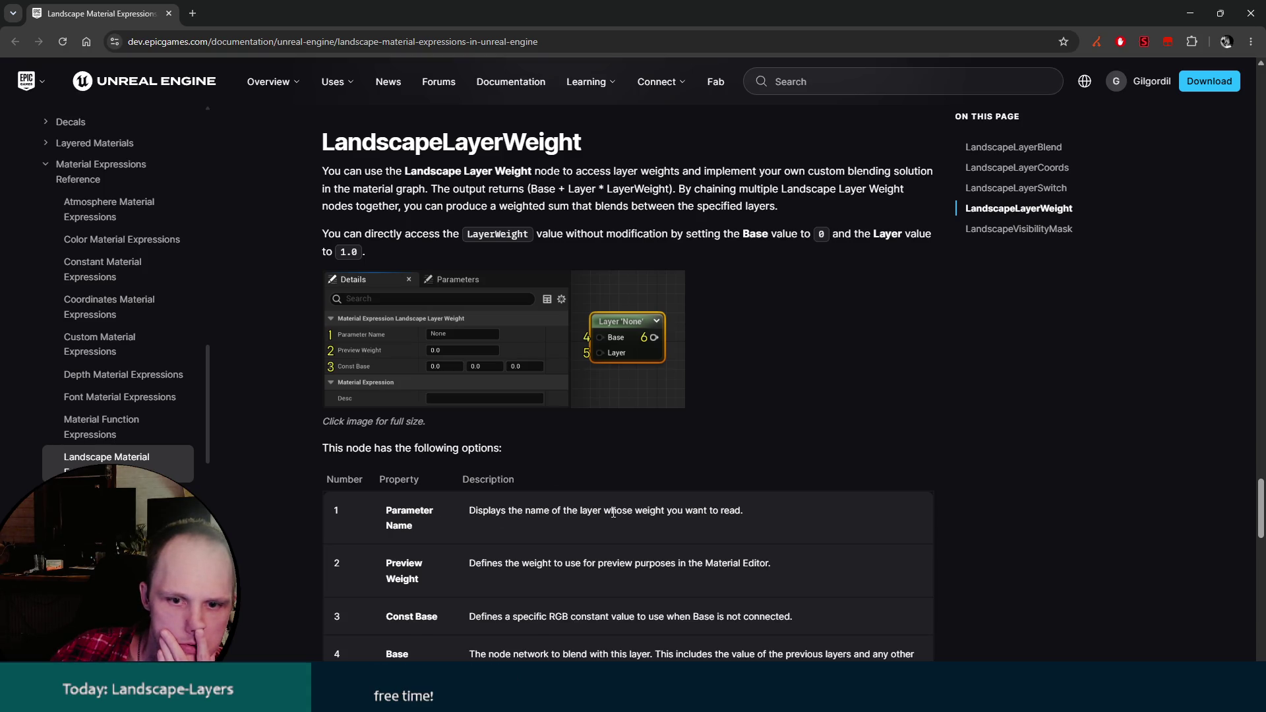
mouse_move(488, 697)
left_click(540, 643)
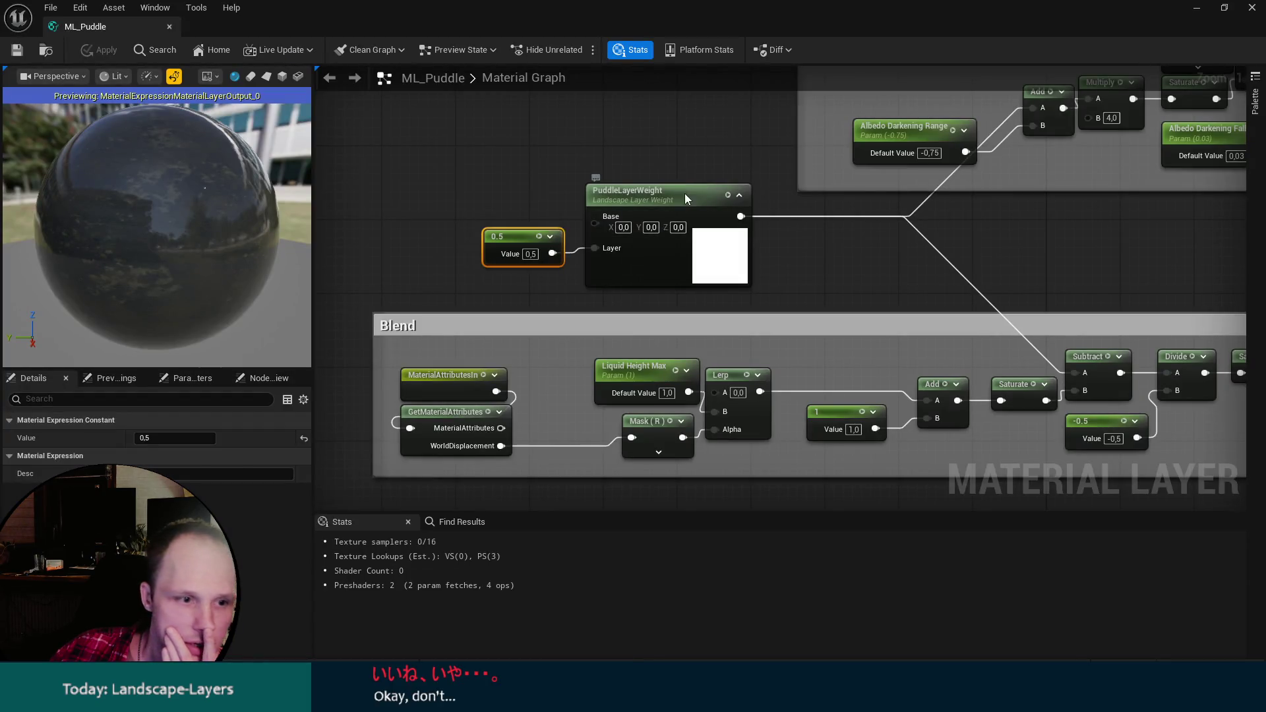
Rename the weight parameter to Puddle, set its constant to 1, and dock ML_Puddle beside the level.
left_click(666, 217)
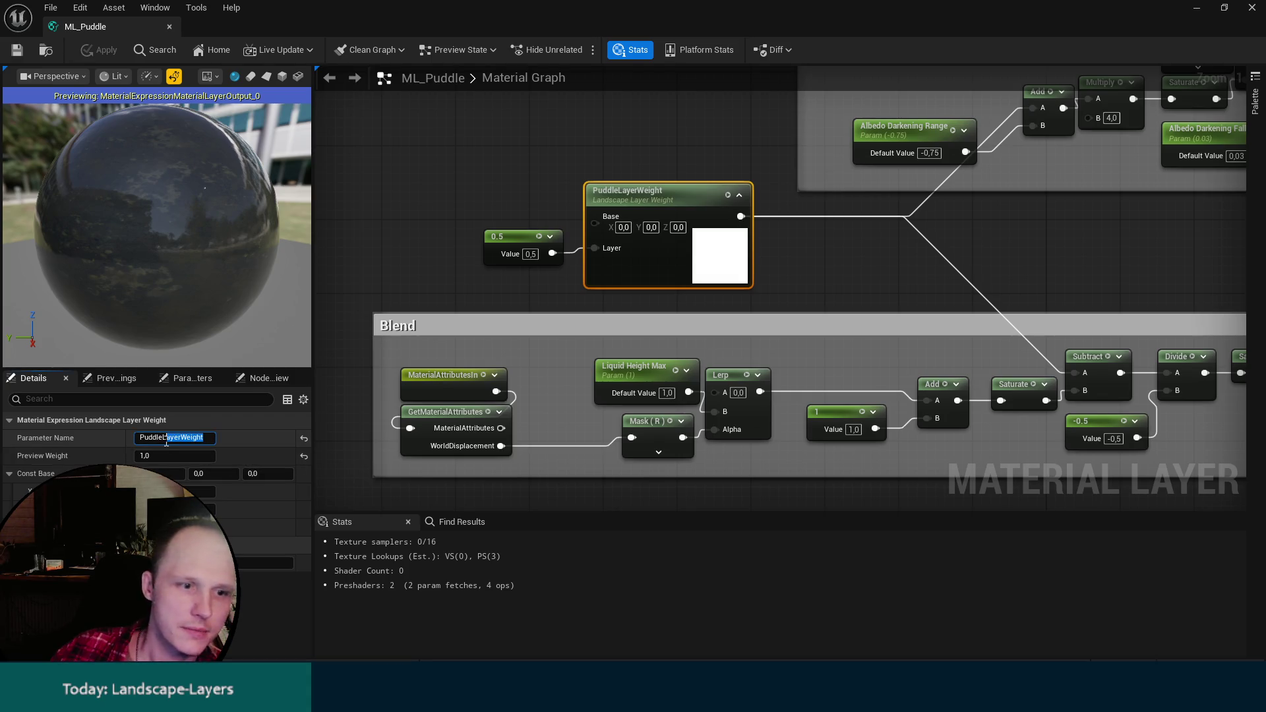
key("BackSpace")
left_click(531, 254)
type("1")
key("Return")
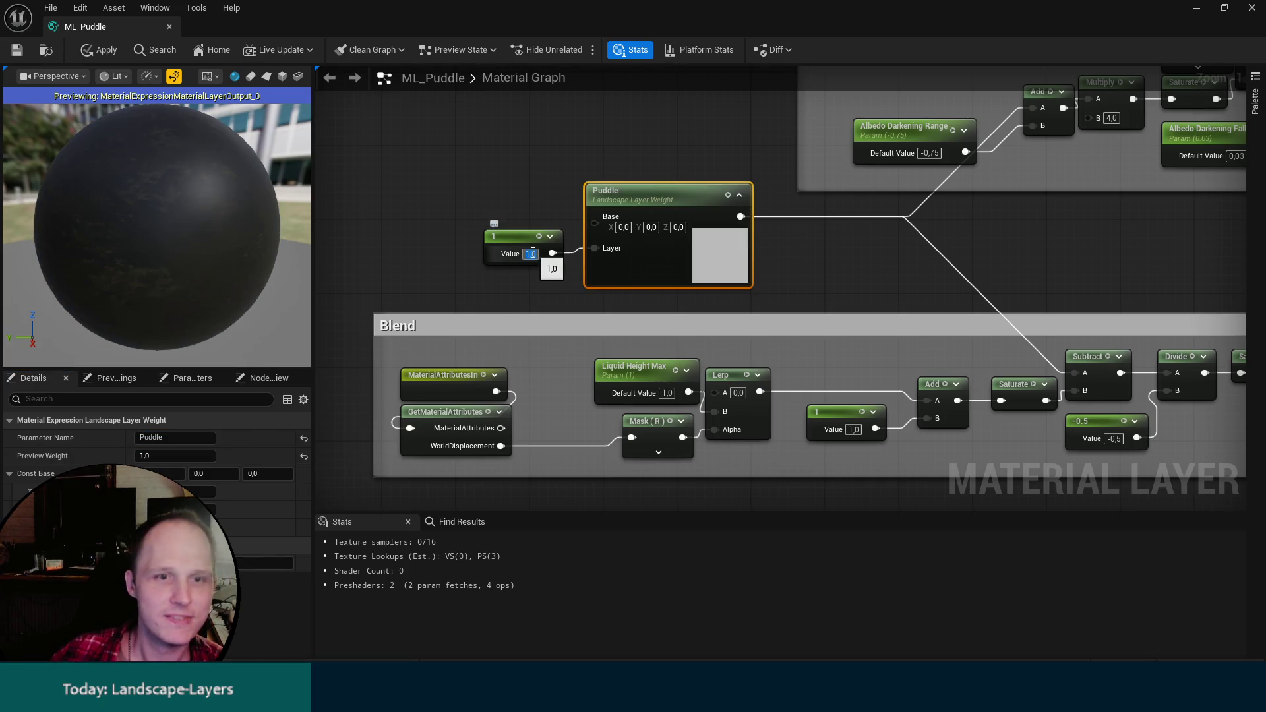
mouse_move(89, 26)
left_mouse_down()
mouse_move(583, 123)
mouse_move(593, 39)
mouse_move(70, 31)
left_mouse_up()
left_click(90, 26)
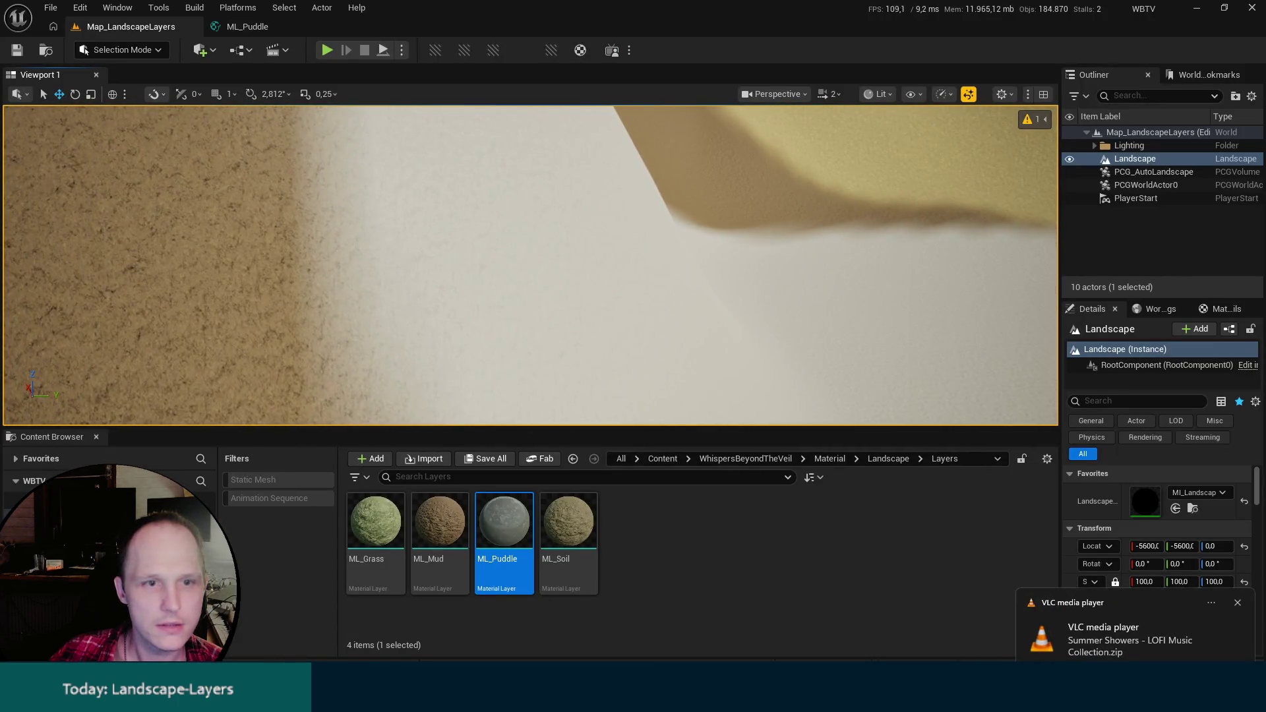
Put the level editor into Landscape mode's Paint tools, then bring ML_Puddle back to front.
left_click(122, 50)
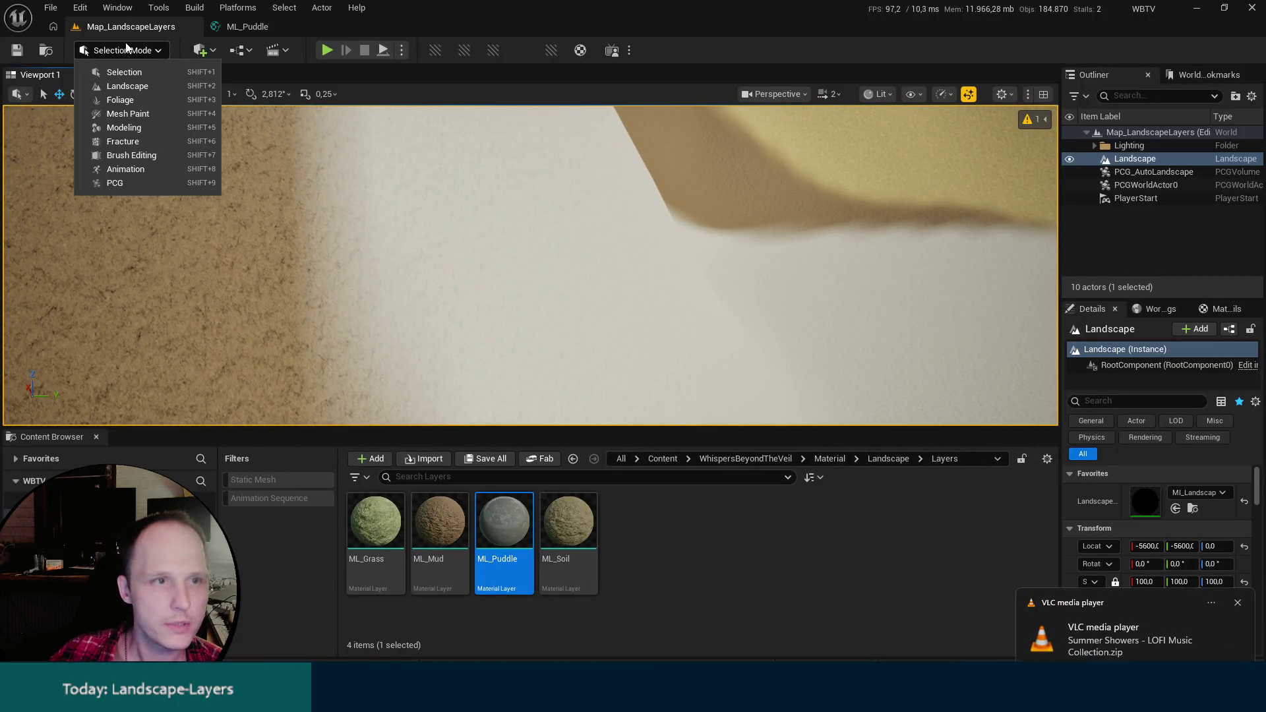
left_click(126, 86)
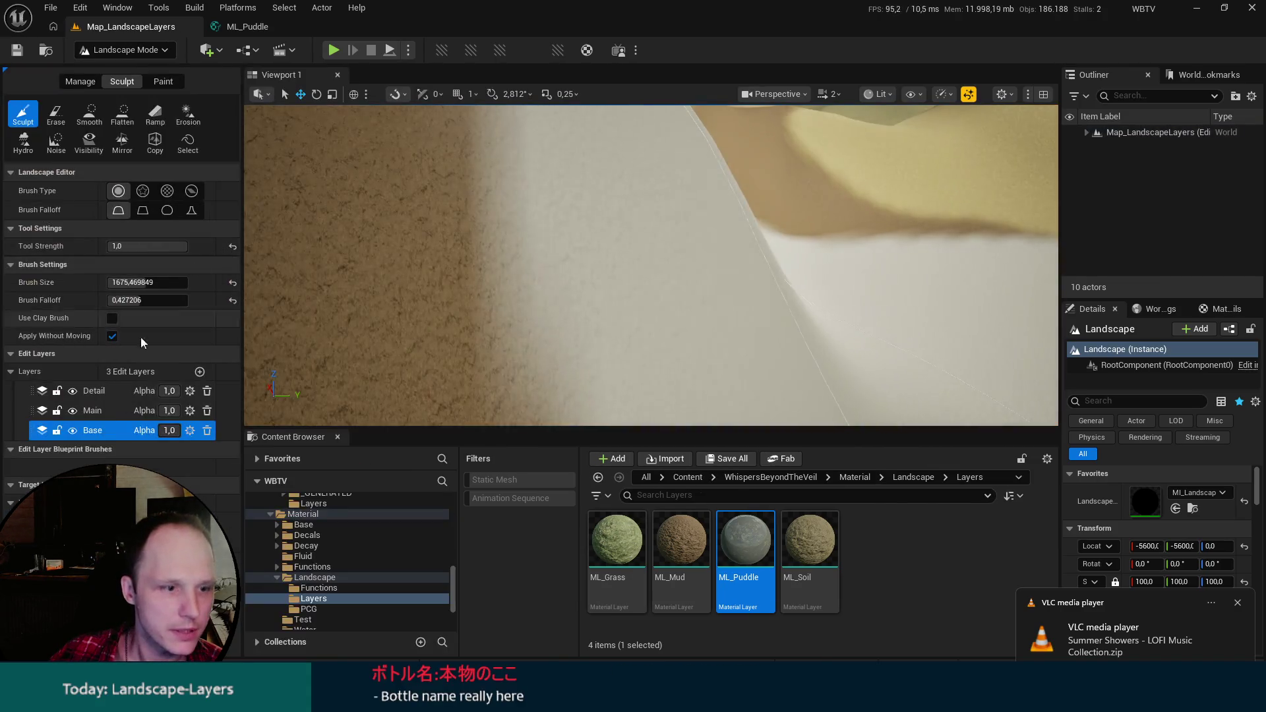
left_click(163, 81)
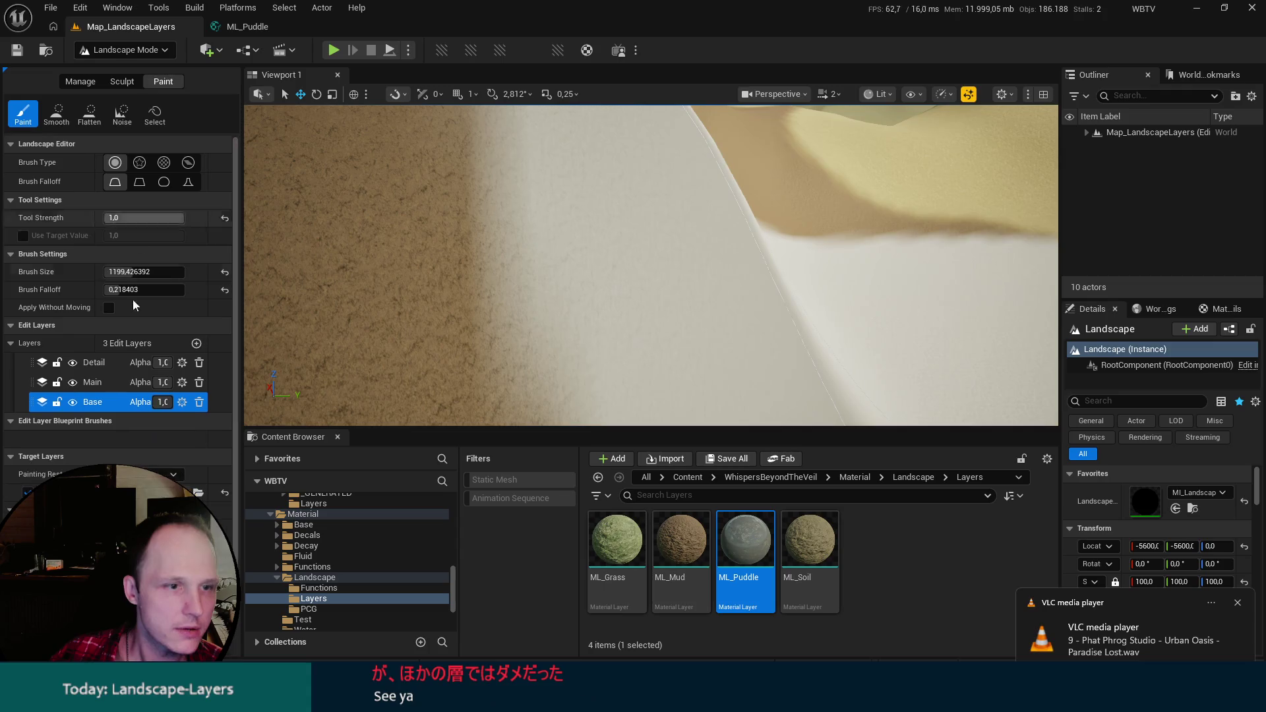
scroll(119, 329, "down", 2)
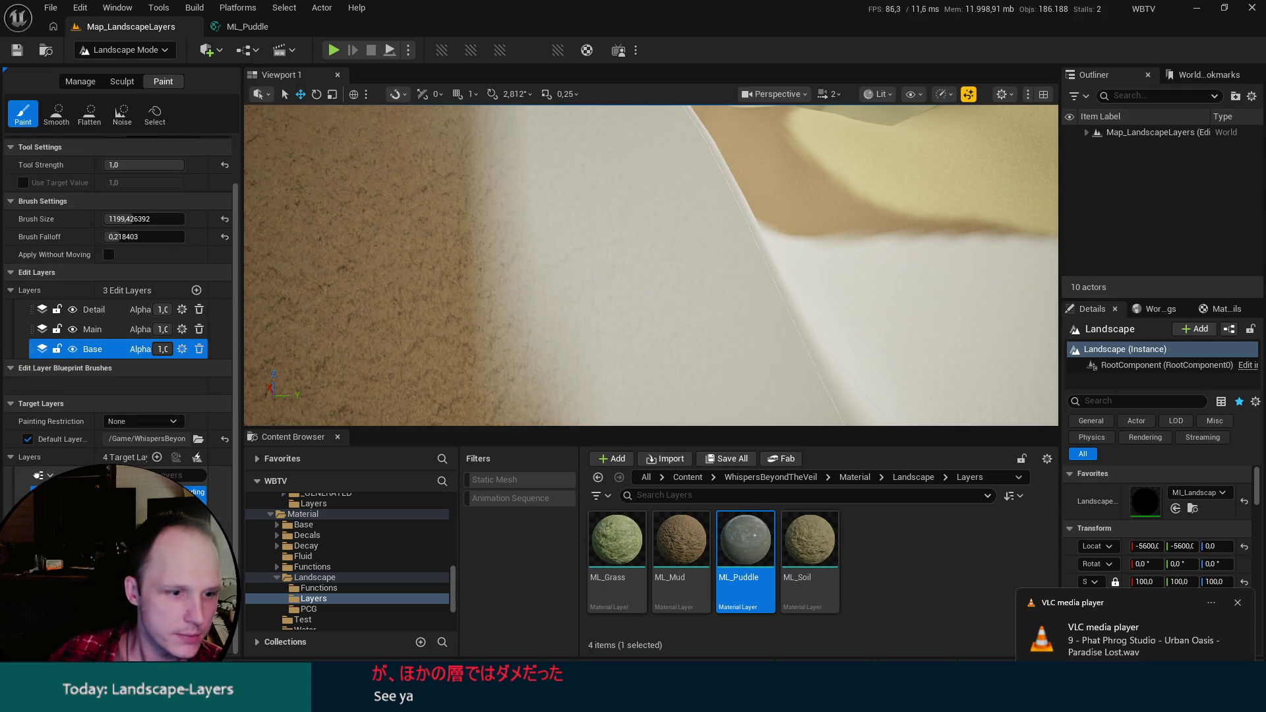
left_click(264, 34)
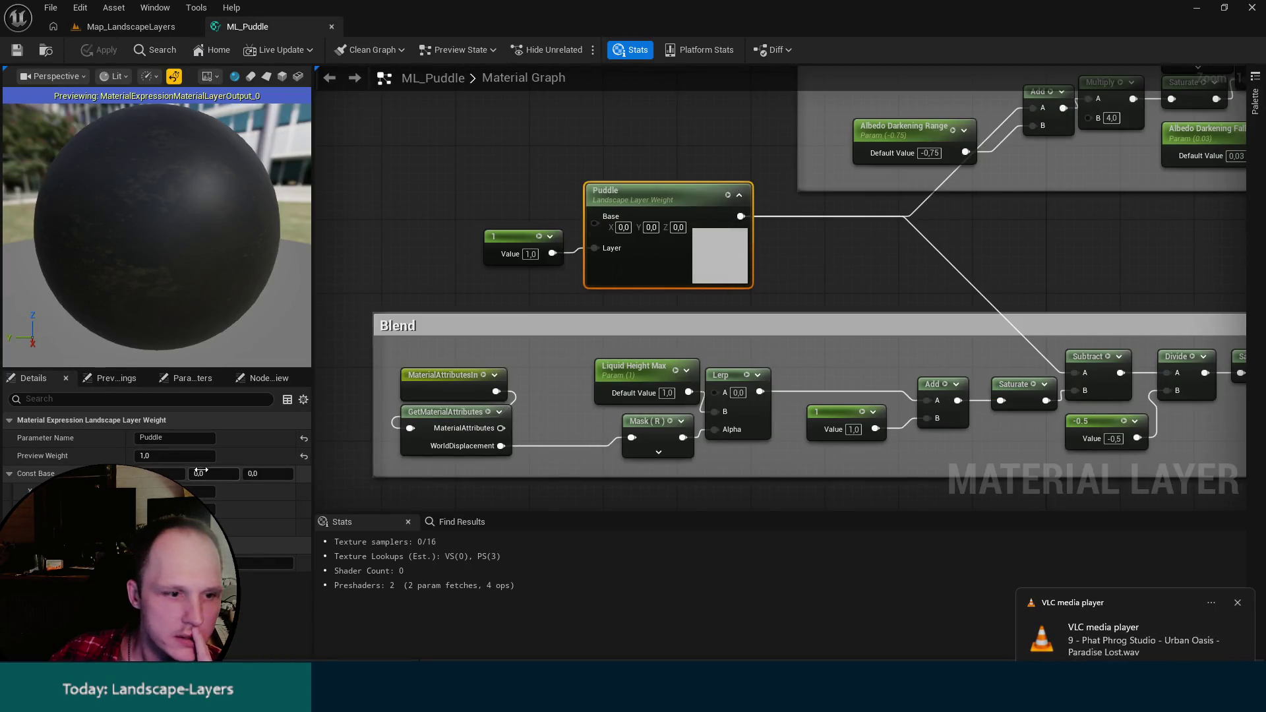
Read the LandscapeLayerWeight docs past its options table down to LandscapeVisibilityMask.
left_click(174, 455)
left_click(319, 645)
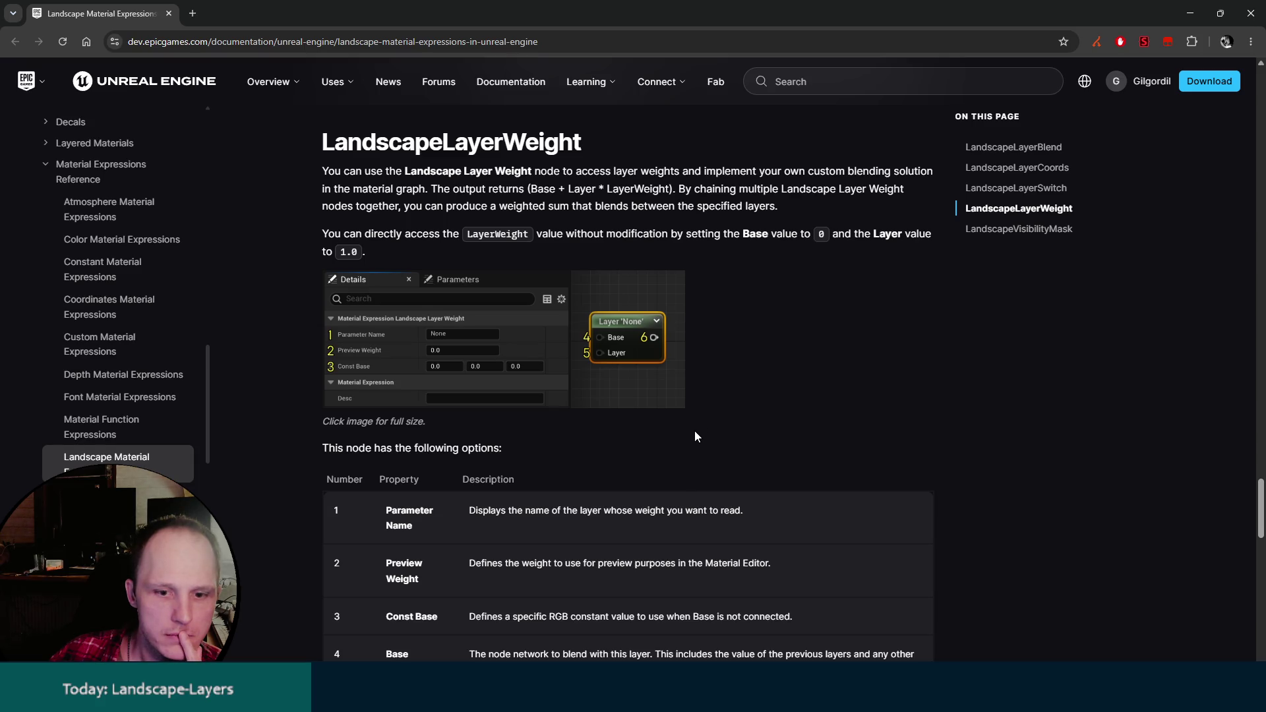
scroll(694, 437, "down", 2)
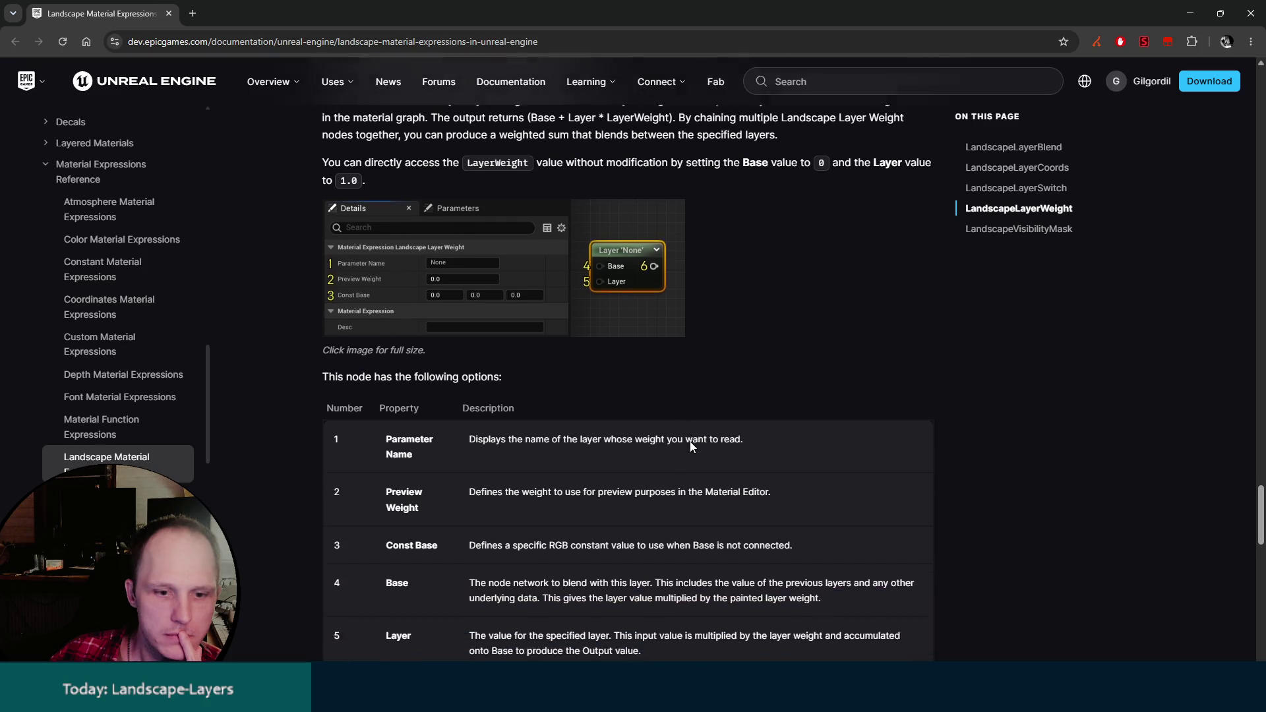
mouse_move(489, 698)
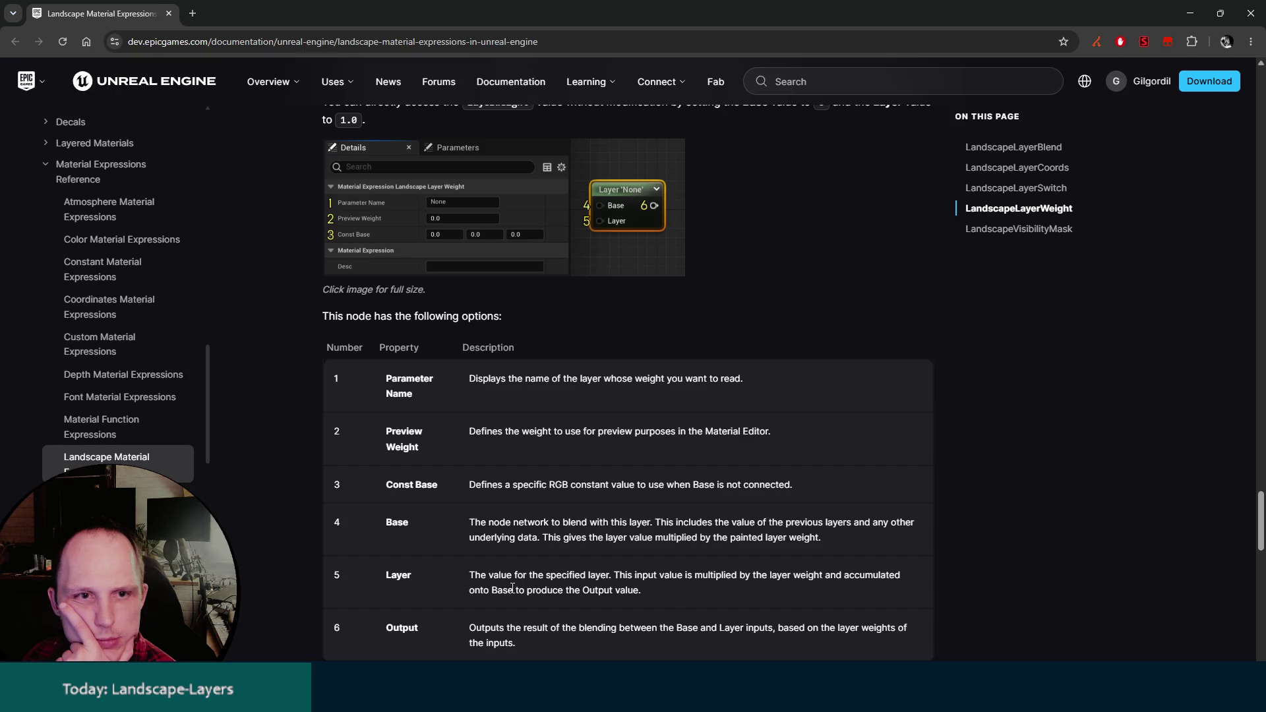
scroll(519, 592, "down", 2)
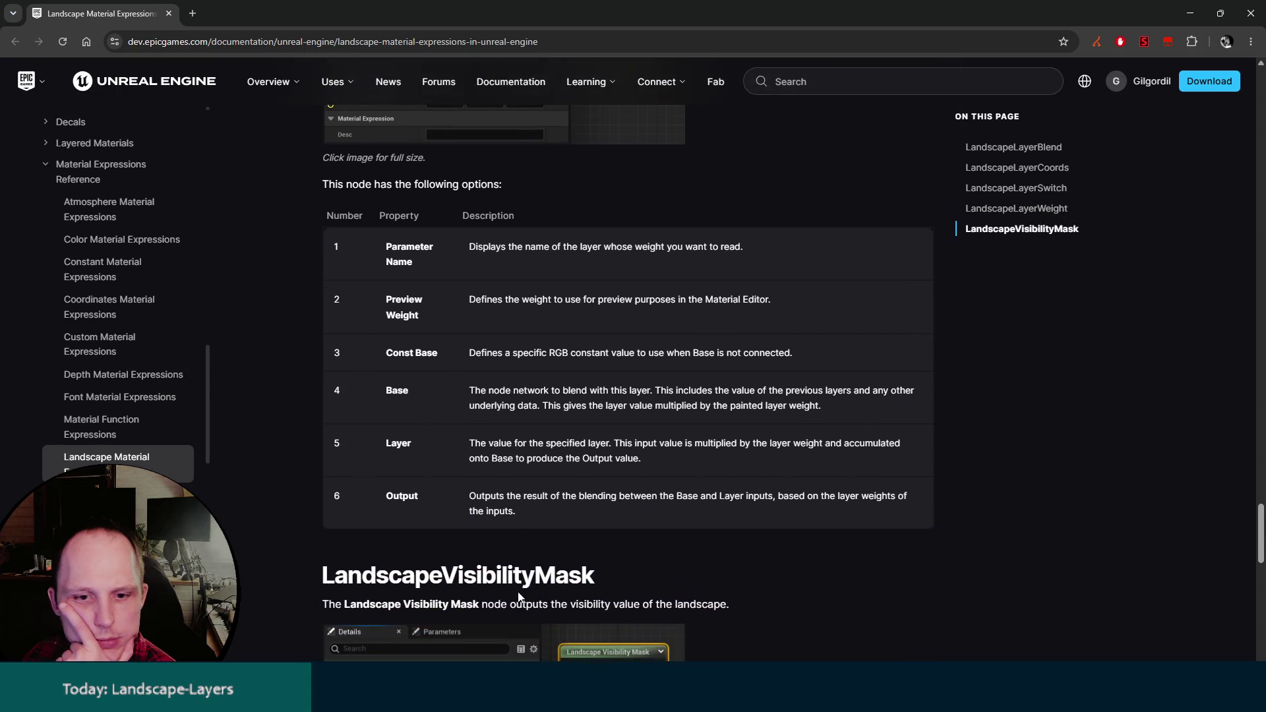
scroll(519, 597, "down", 1)
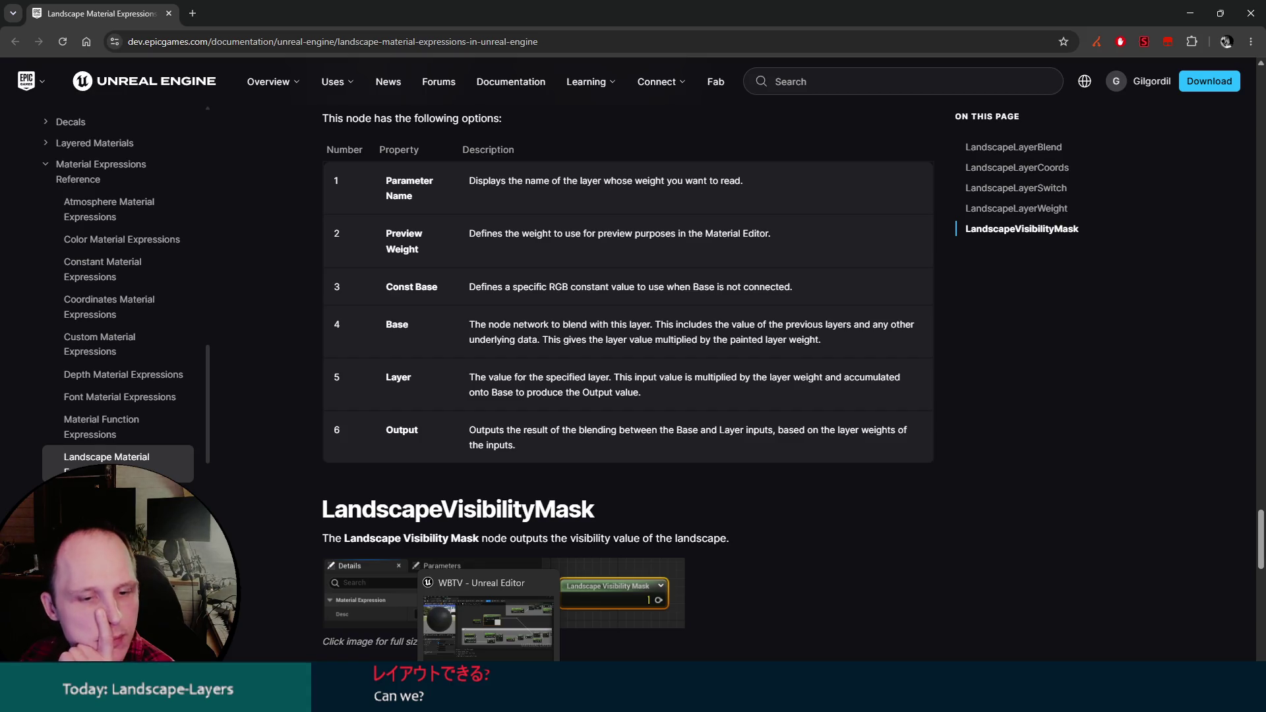
On the Detail edit layer, paint white puddle across the centre and lower left at about 0.12 strength.
left_click(488, 616)
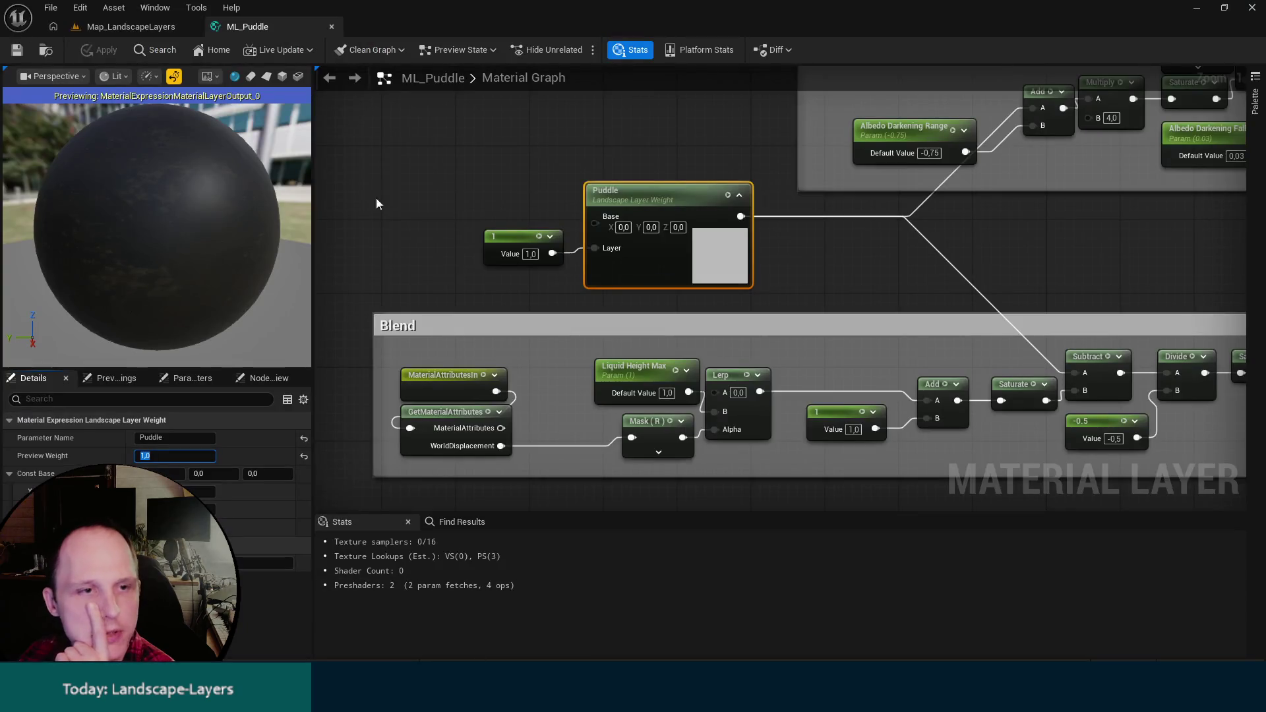
left_click(141, 30)
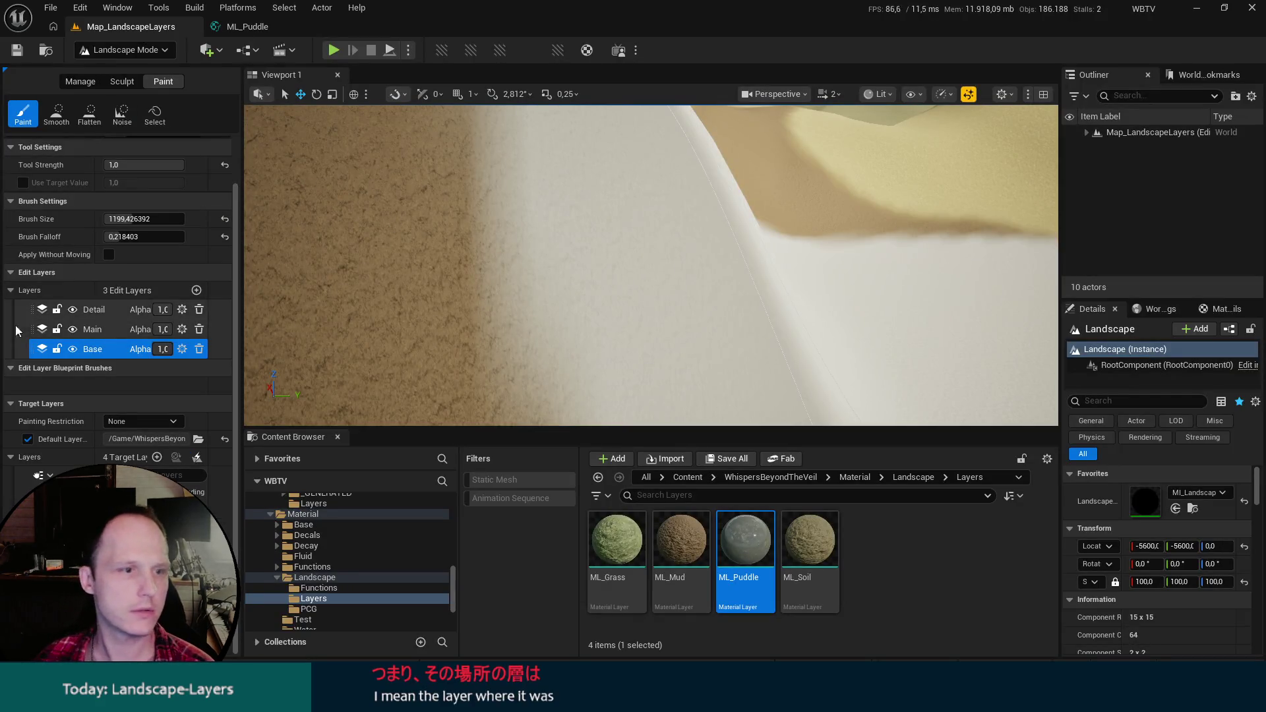
left_click(97, 308)
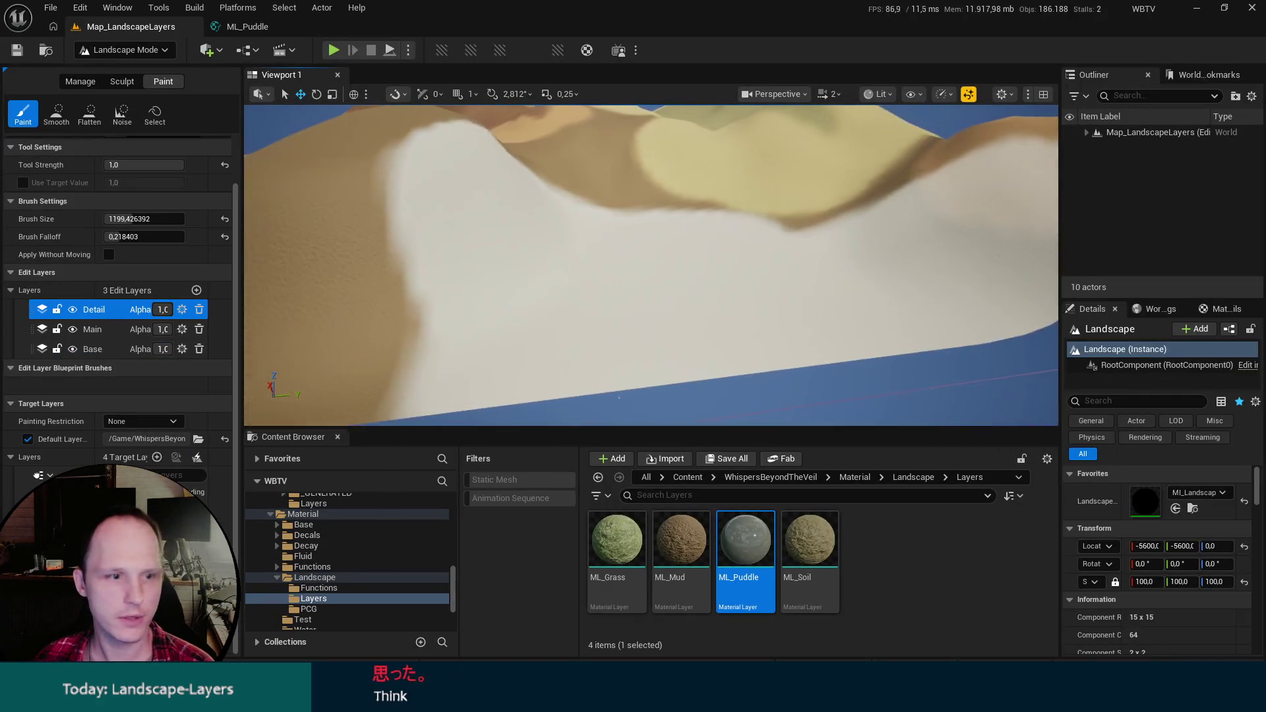
left_click_drag(145, 217, 188, 218)
mouse_move(581, 330)
left_mouse_down()
mouse_move(626, 297)
mouse_move(584, 311)
mouse_move(824, 310)
left_mouse_up()
left_click_drag(177, 219, 141, 217)
mouse_move(501, 242)
left_mouse_down()
mouse_move(659, 316)
mouse_move(837, 342)
mouse_move(537, 330)
left_mouse_up()
left_click_drag(144, 217, 116, 217)
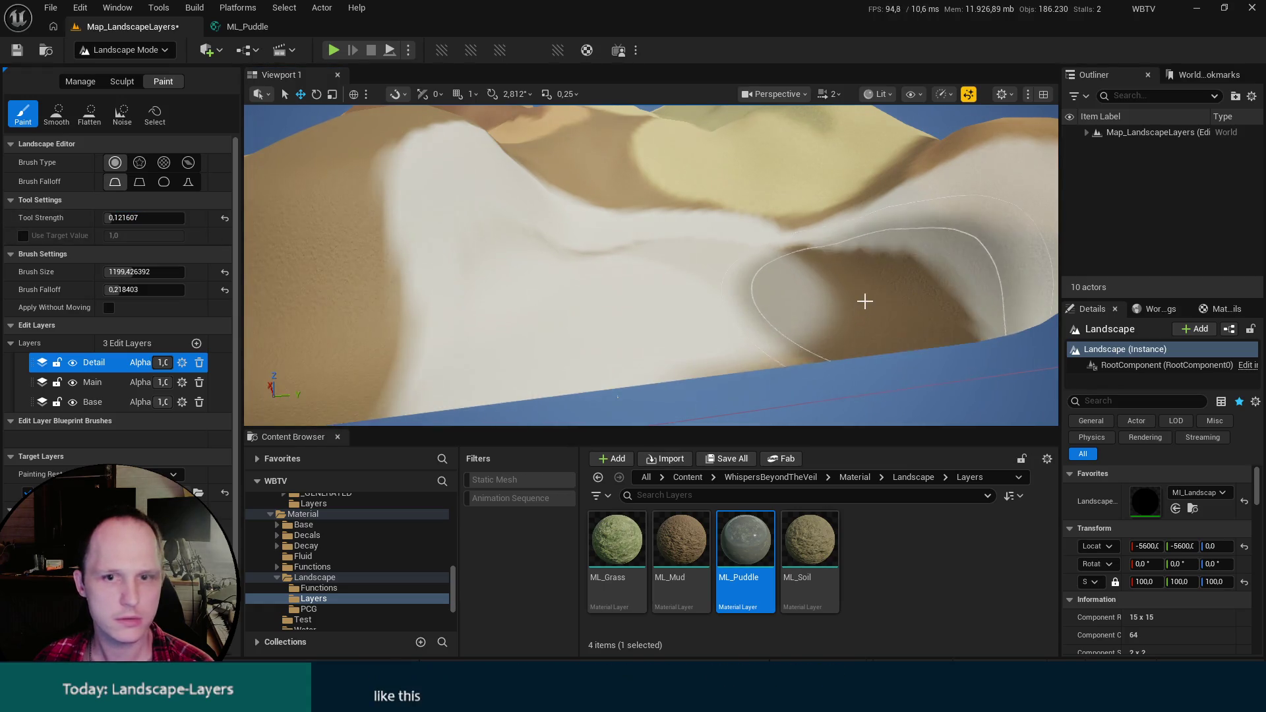
mouse_move(890, 312)
left_mouse_down()
mouse_move(862, 280)
mouse_move(749, 297)
mouse_move(901, 414)
left_mouse_up()
left_click(125, 49)
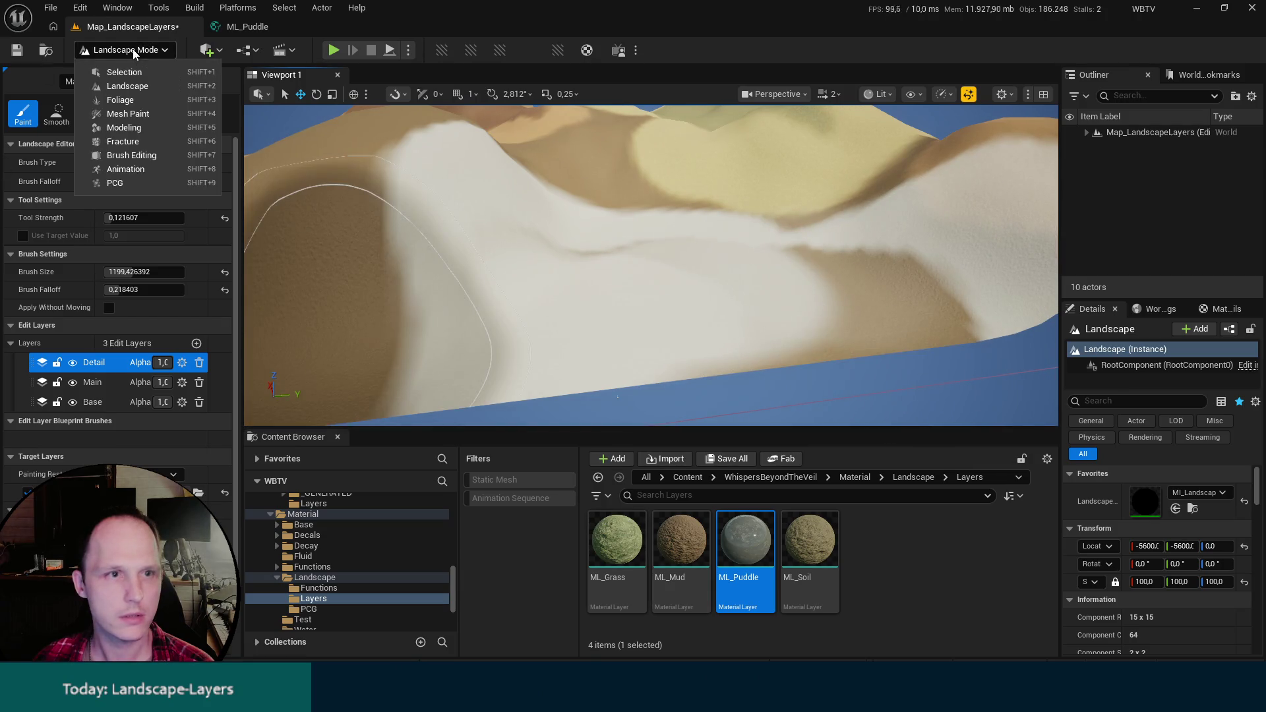
Select the PCG_AutoLandscape volume in the Outliner and save the map.
left_click(139, 70)
left_click(1086, 133)
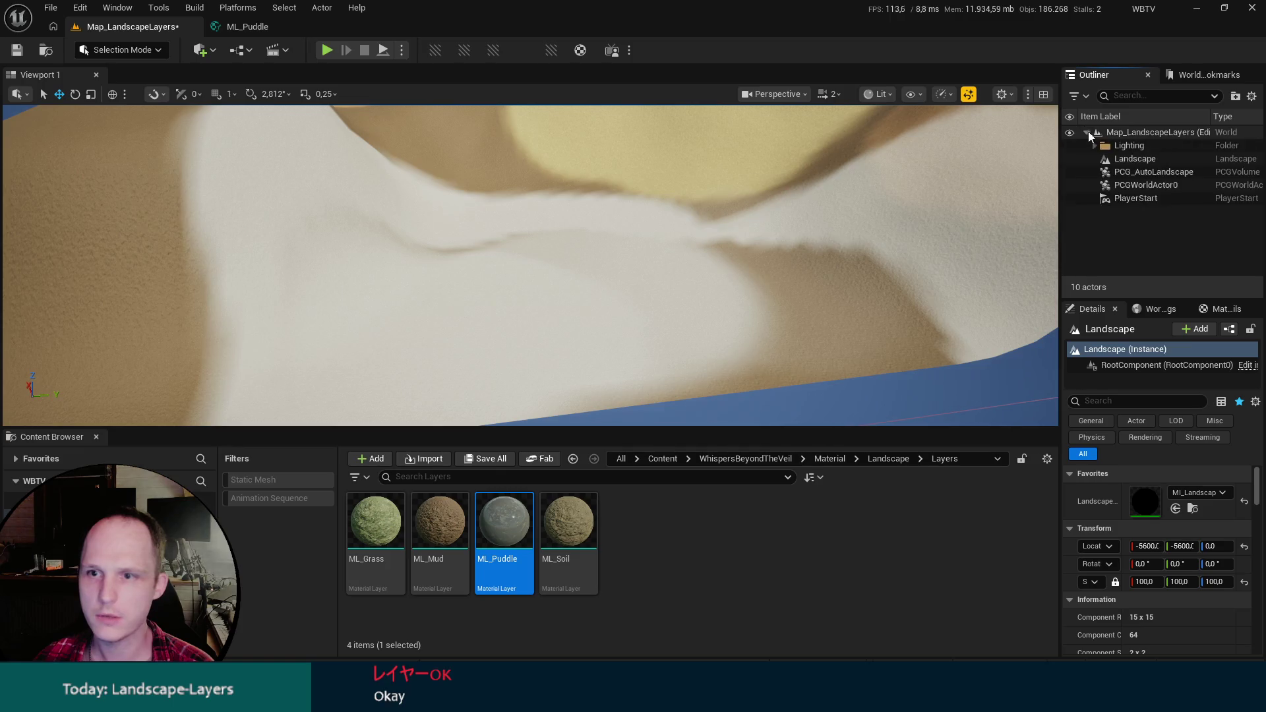
left_click(1154, 173)
key("ctrl+s")
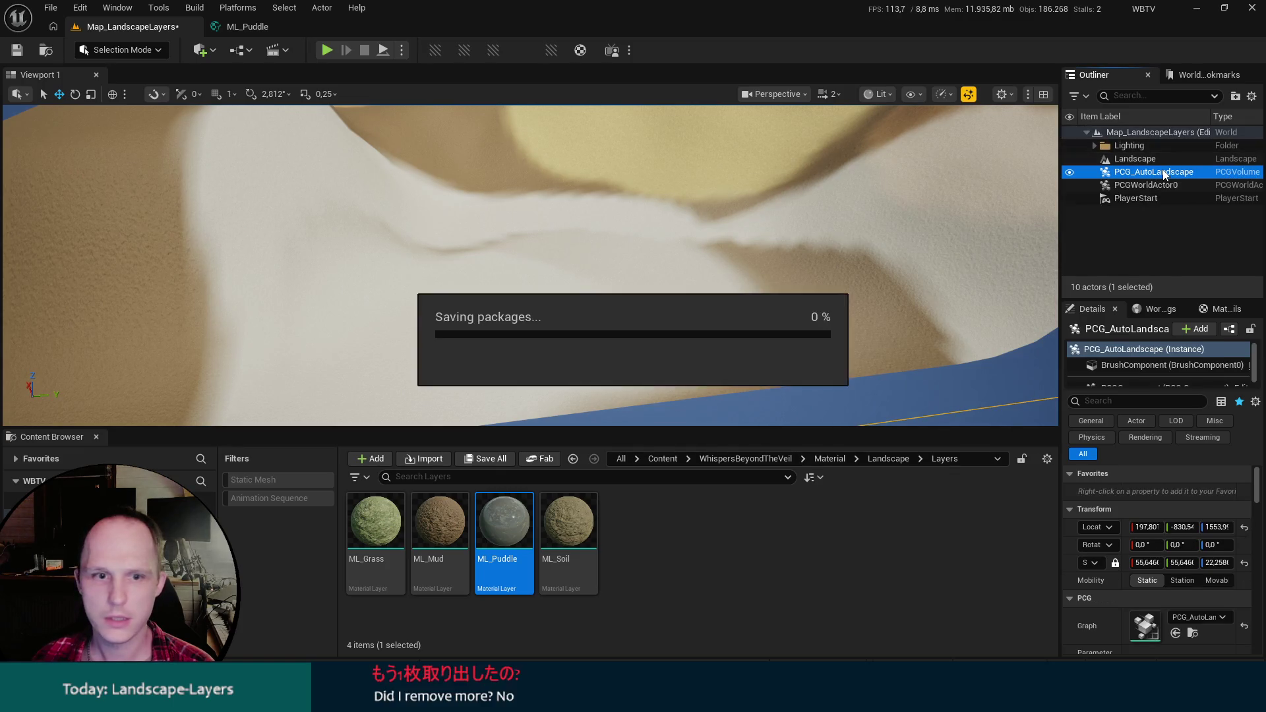
Open the PCG_AutoLandscape graph and delete its Static Mesh Spawner node.
left_click(1192, 633)
double_click(375, 534)
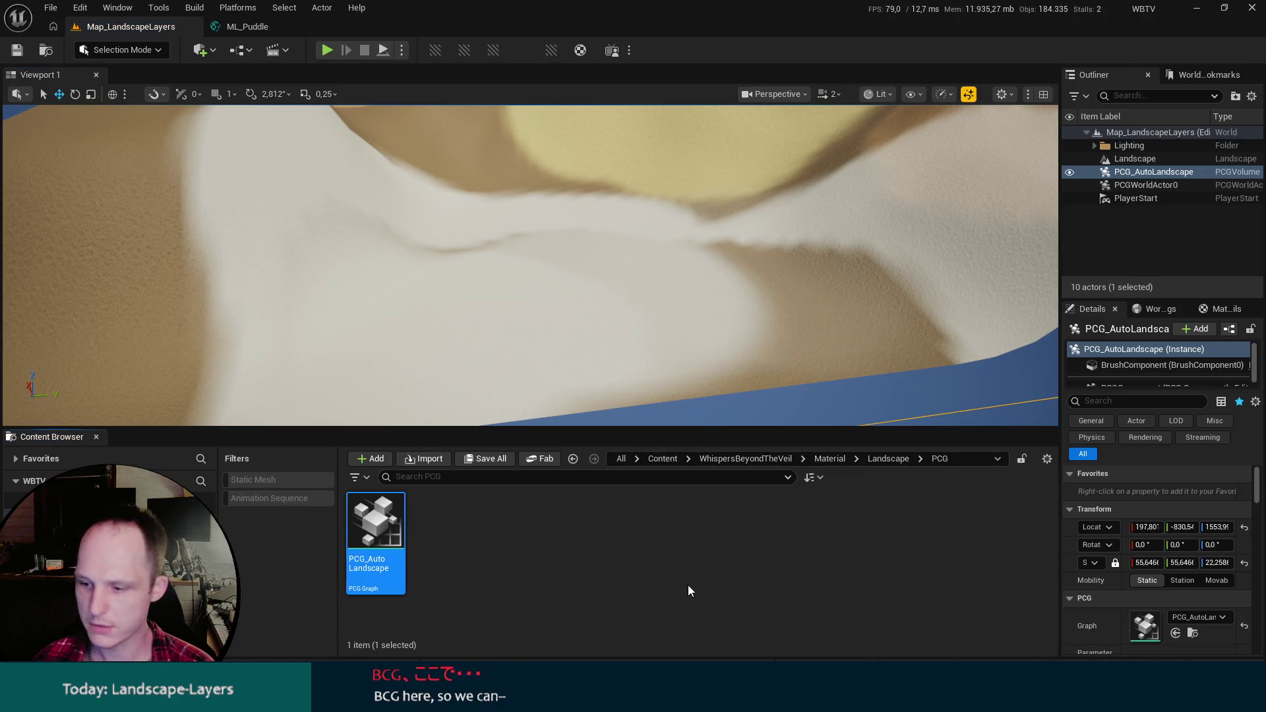
mouse_move(625, 173)
left_mouse_down()
mouse_move(518, 211)
mouse_move(694, 244)
left_mouse_up()
left_click(546, 243)
left_click(679, 239)
key("Delete")
left_click(693, 244)
Debug Transform Points and inspect its Puddle and Density attribute columns.
key("d")
key("a")
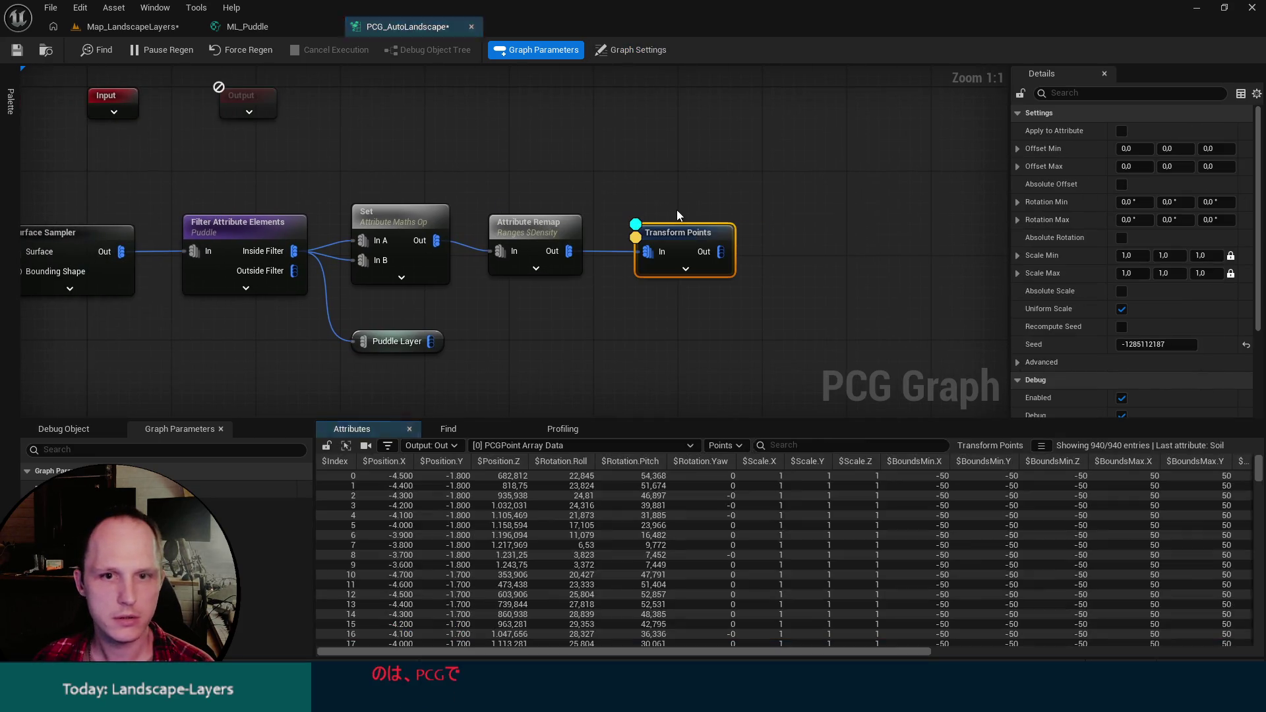
mouse_move(911, 651)
left_mouse_down()
mouse_move(1135, 628)
mouse_move(1250, 633)
left_mouse_up()
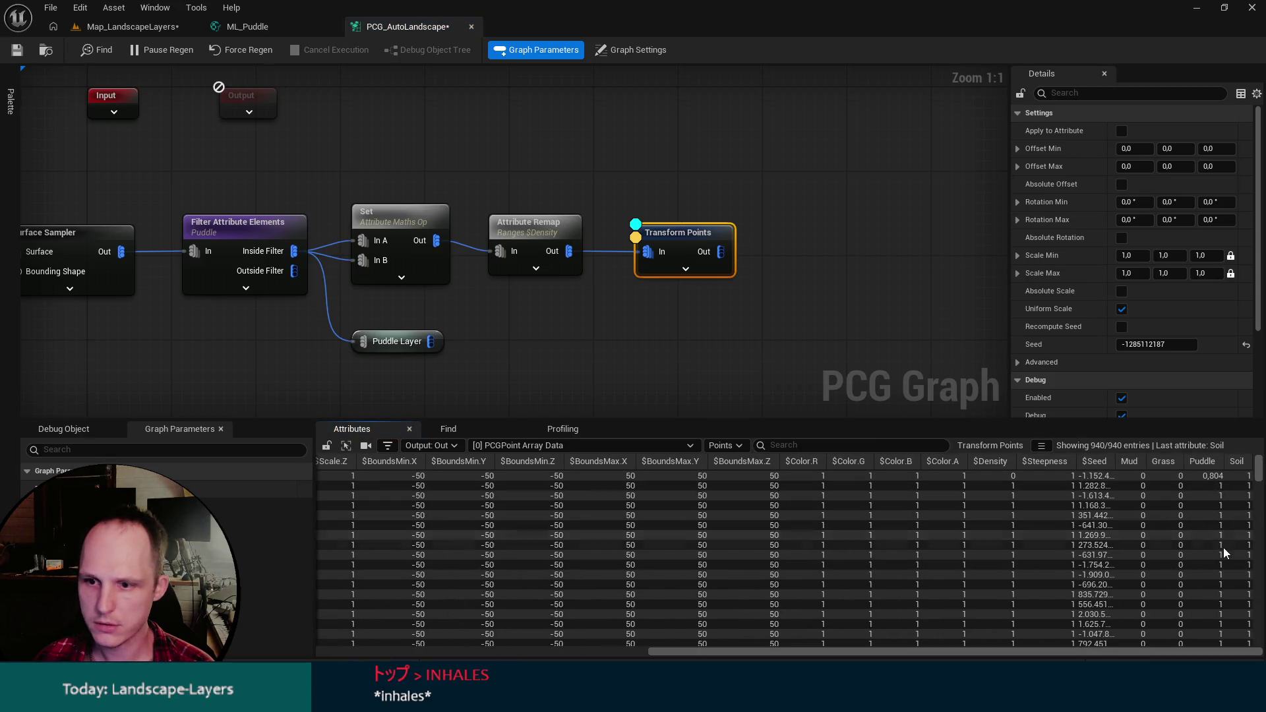
left_click_drag(1259, 470, 1258, 579)
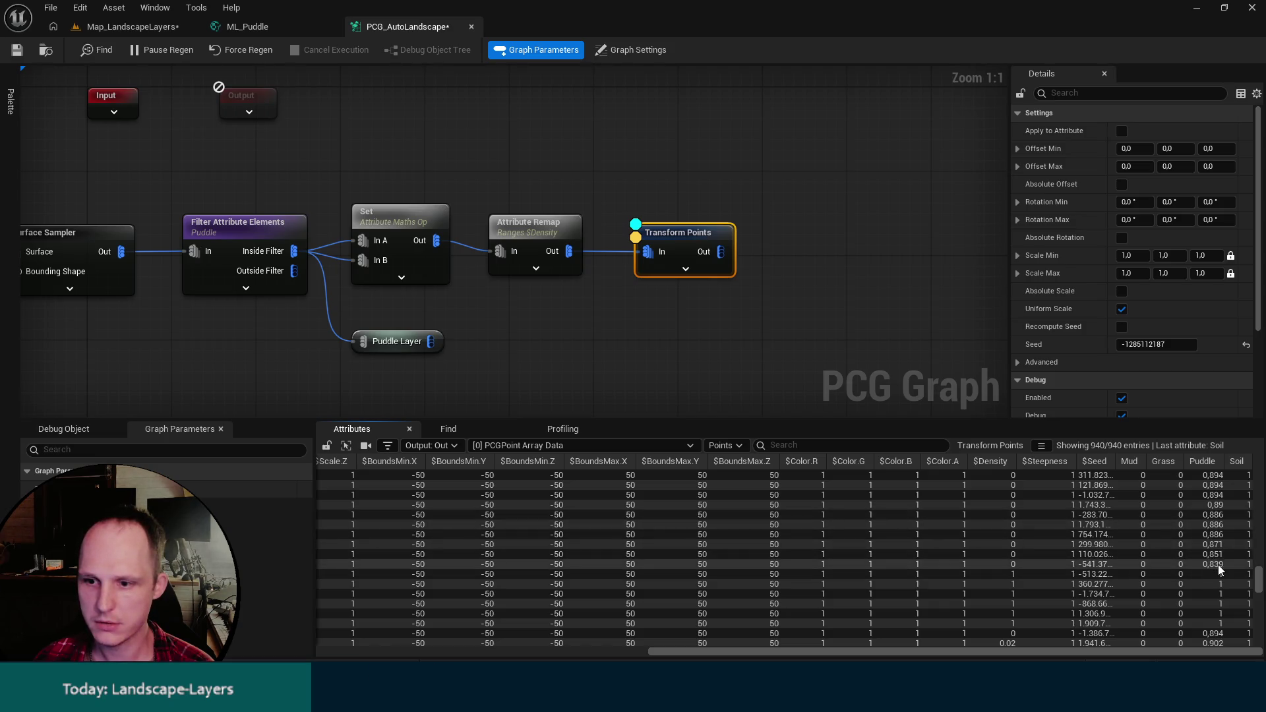
scroll(1221, 557, "down", 5)
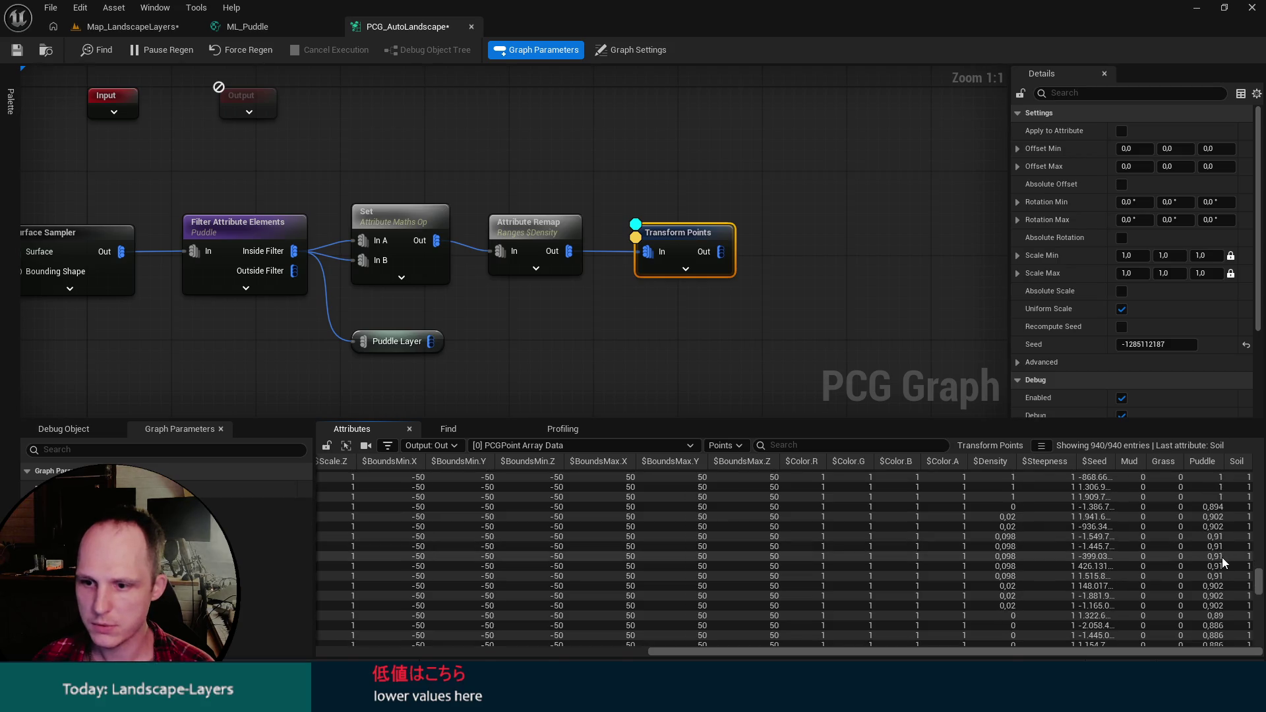
scroll(1216, 557, "down", 8)
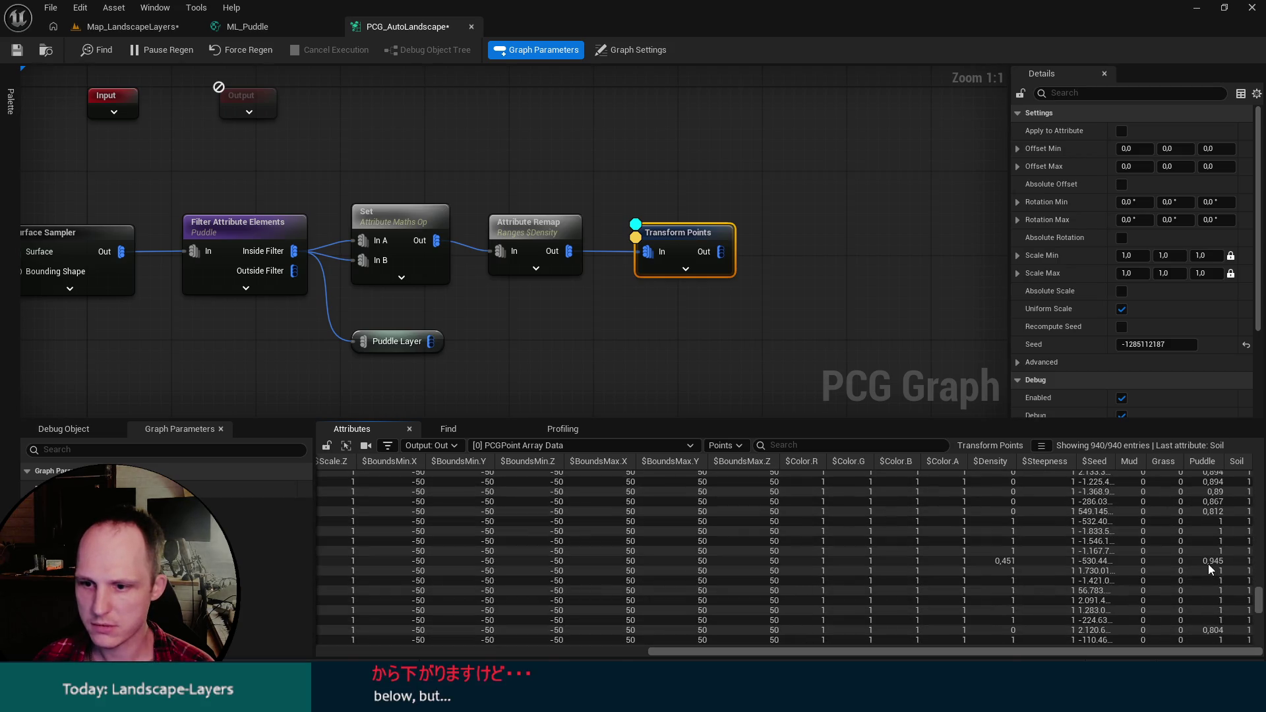
scroll(1204, 580, "down", 3)
Review the Filter Attribute Elements and Attribute Remap nodes, then view the debug cubes in the level.
left_click_drag(639, 379, 953, 358)
left_click(564, 213)
left_click_drag(776, 272, 689, 303)
left_click(773, 228)
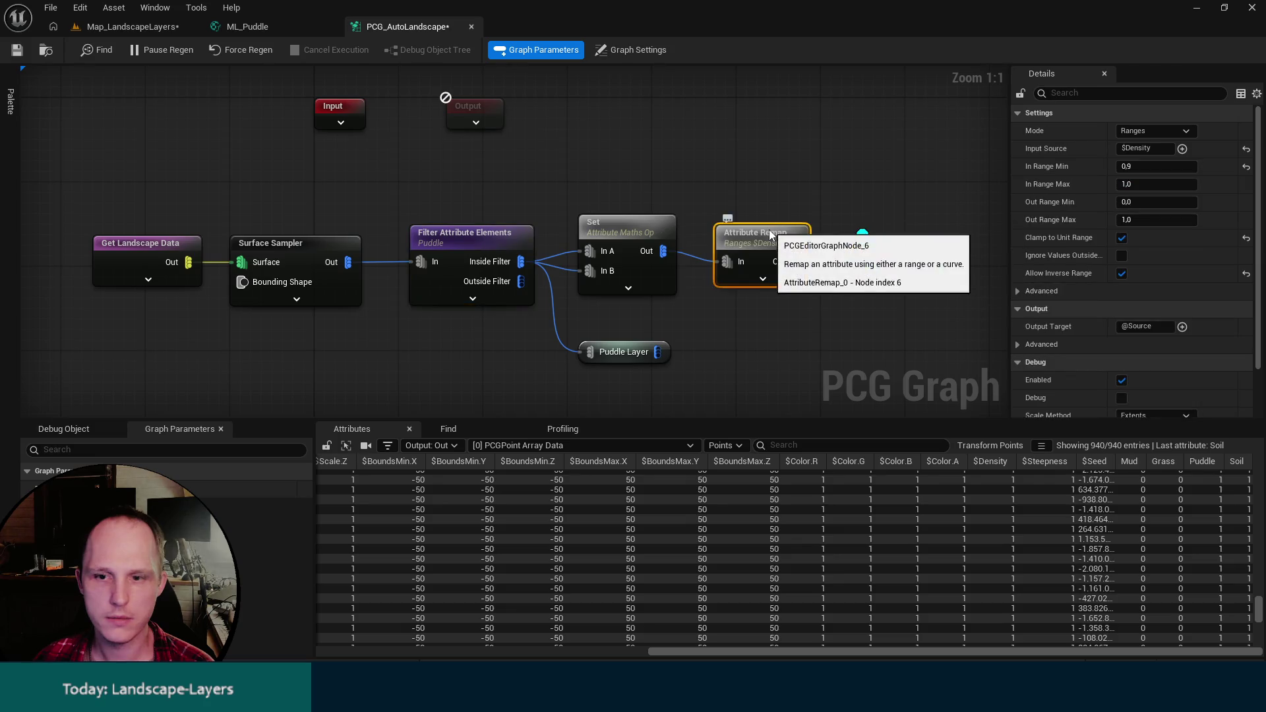
left_click(152, 26)
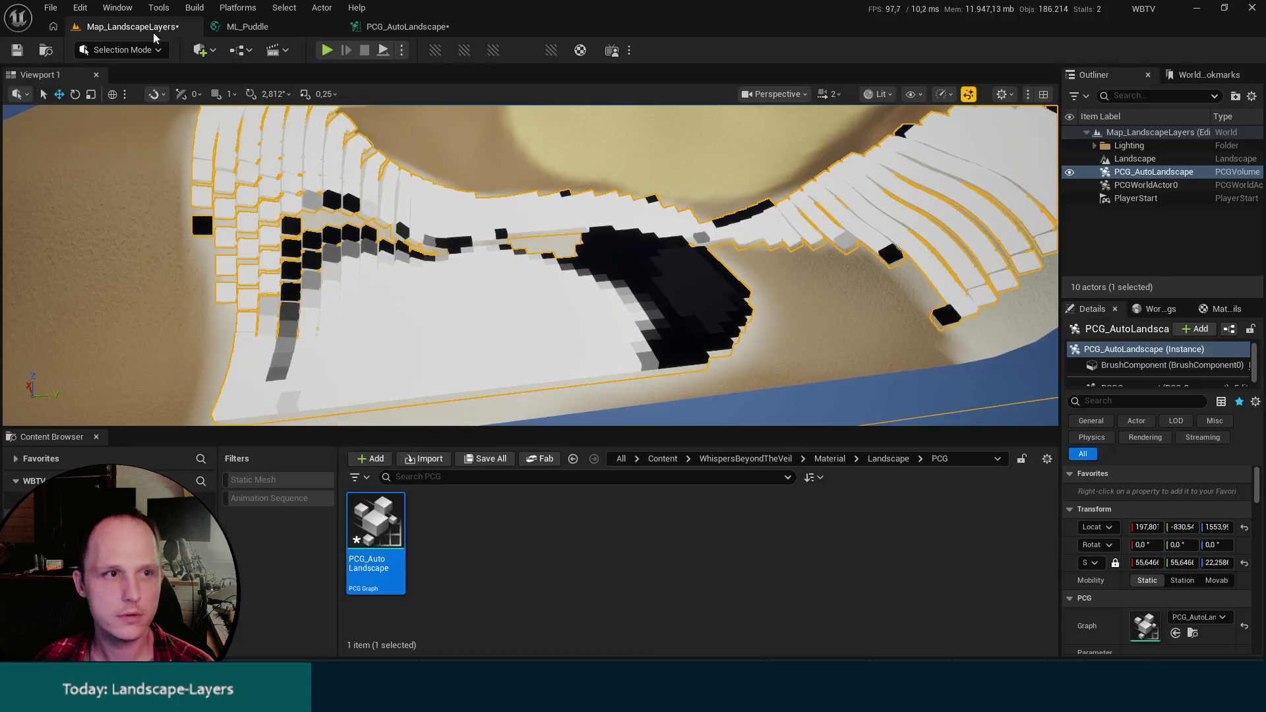
Turn off debug display on the Set node in the PCG graph.
left_click_drag(592, 209, 495, 259)
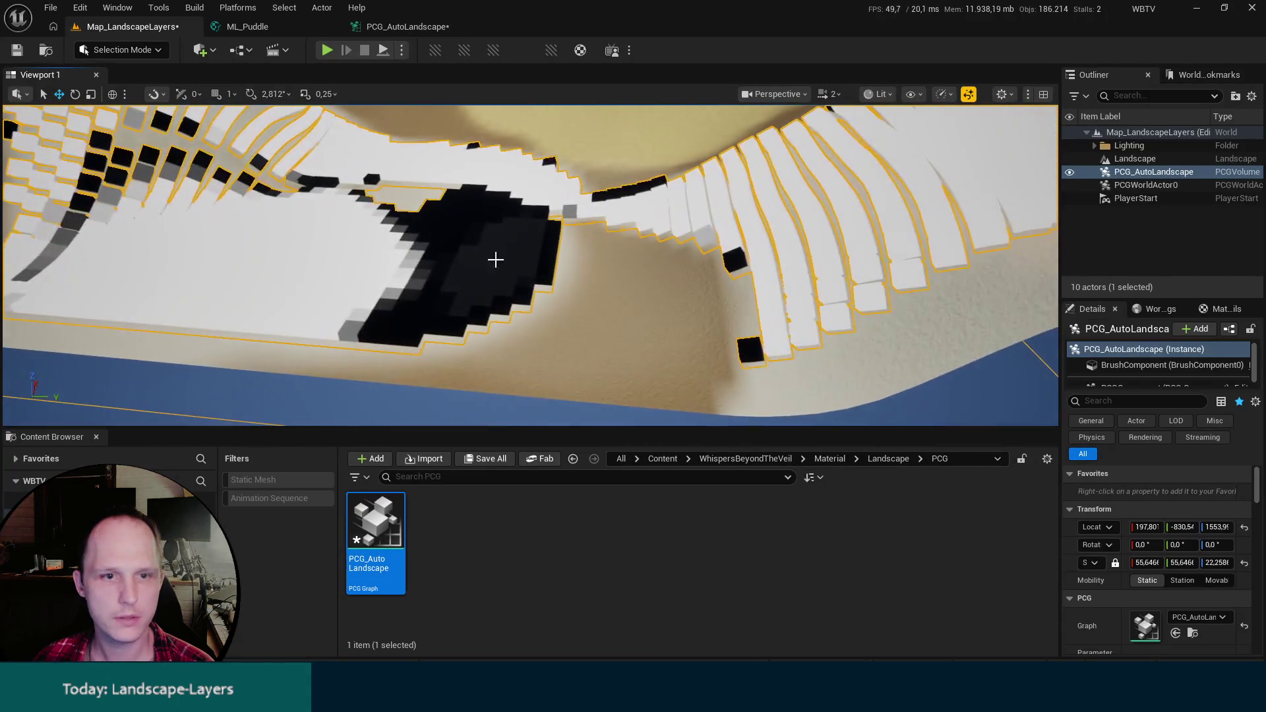
left_click(404, 27)
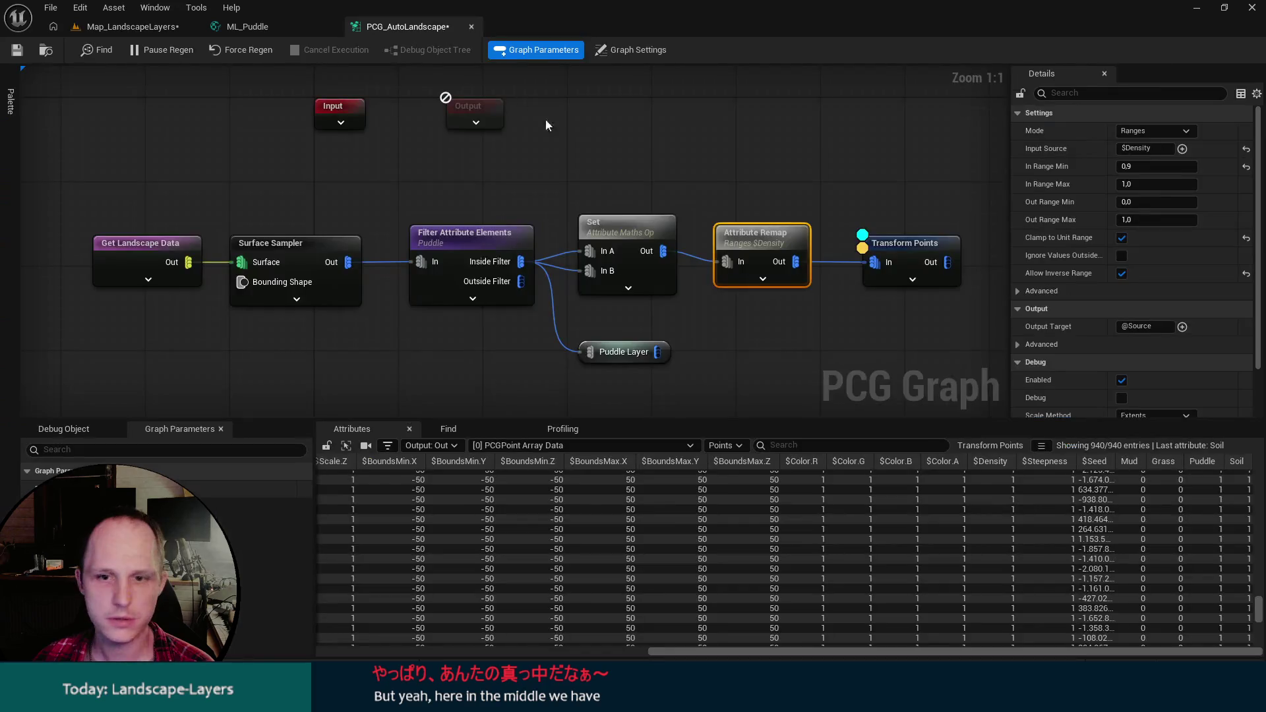
left_click(884, 253)
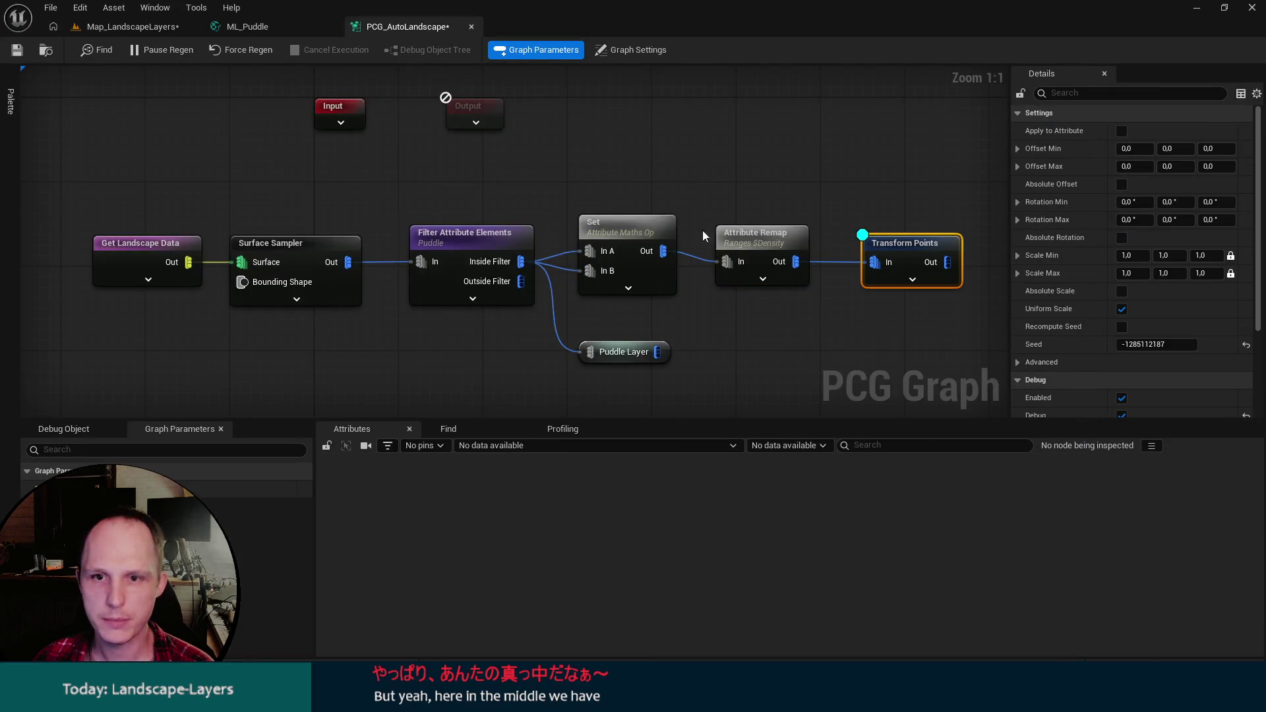
left_click(611, 224)
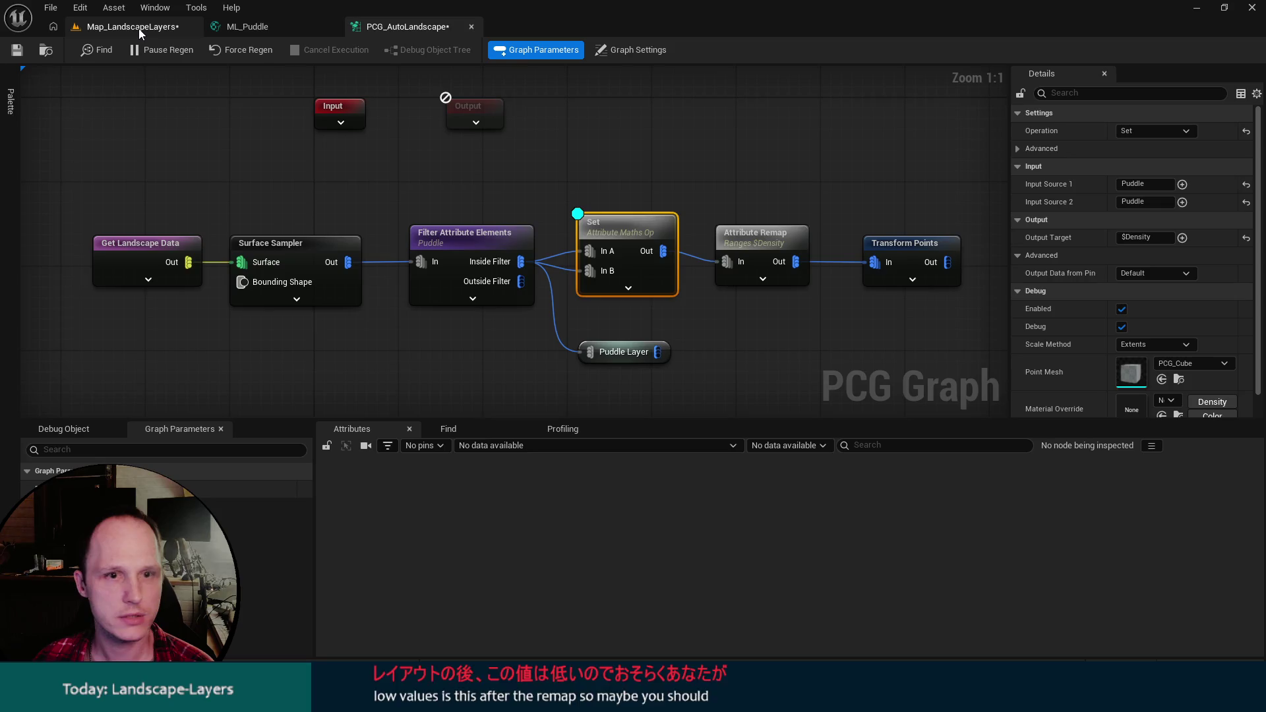
key("d")
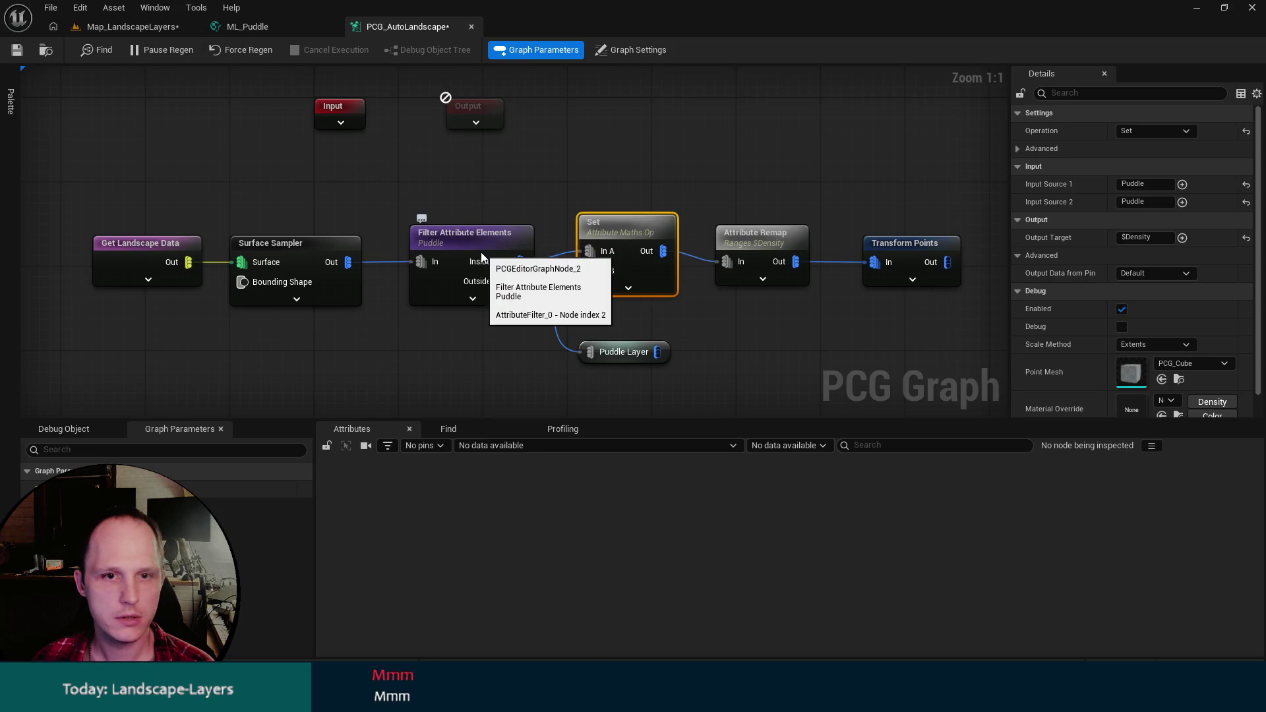
Fly over the white debug blocks in the level and switch back to Landscape mode.
left_click(116, 28)
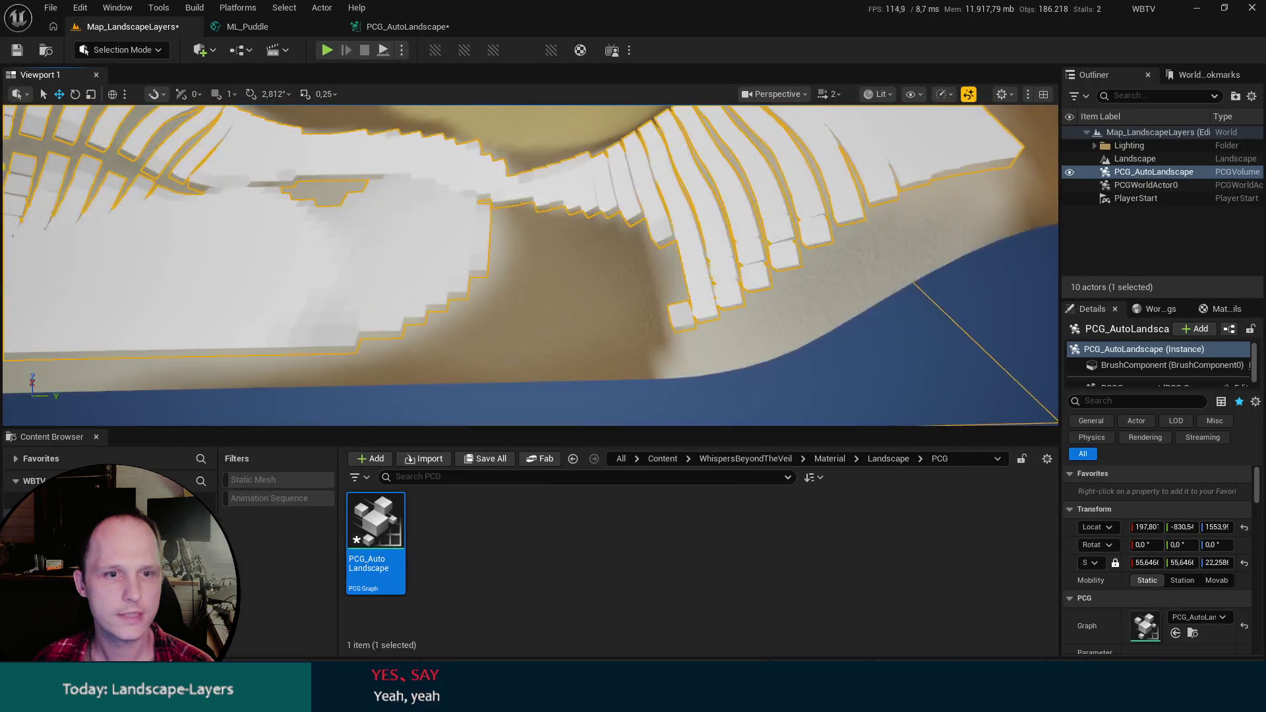
mouse_move(501, 251)
left_mouse_down()
mouse_move(531, 251)
mouse_move(259, 105)
left_mouse_up()
left_click_drag(658, 241, 620, 217)
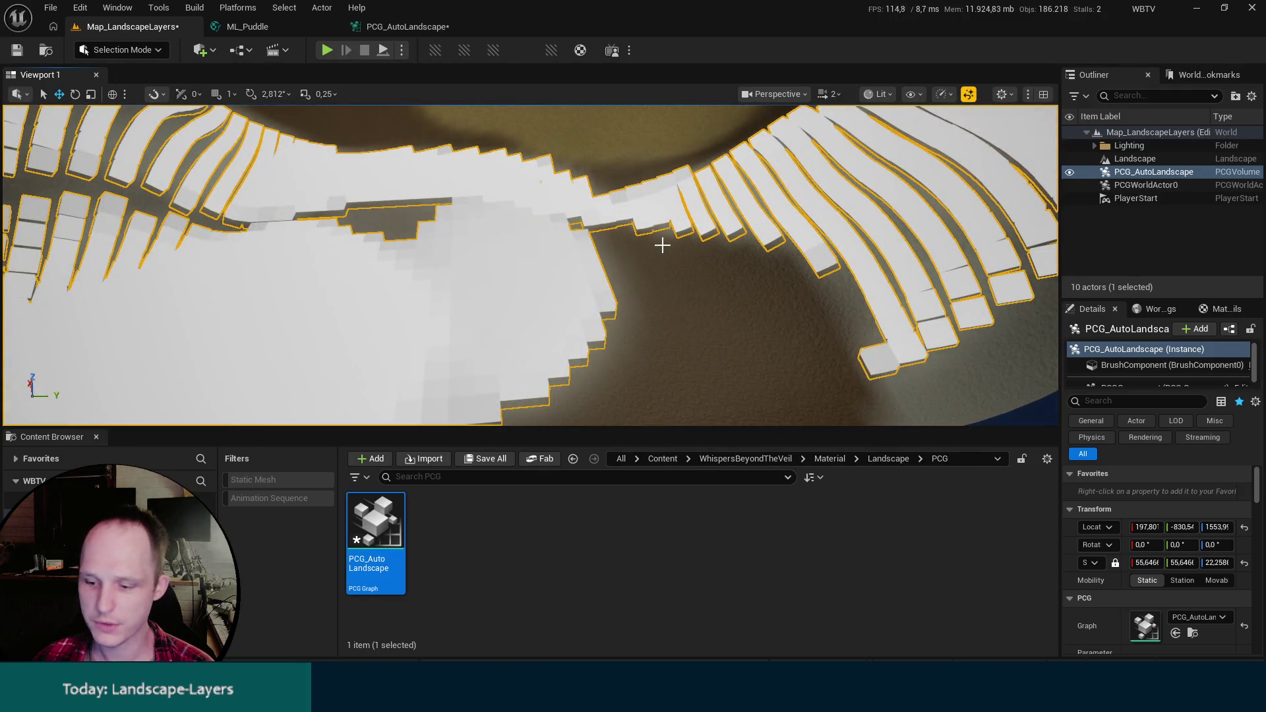
left_click(150, 48)
left_click(139, 85)
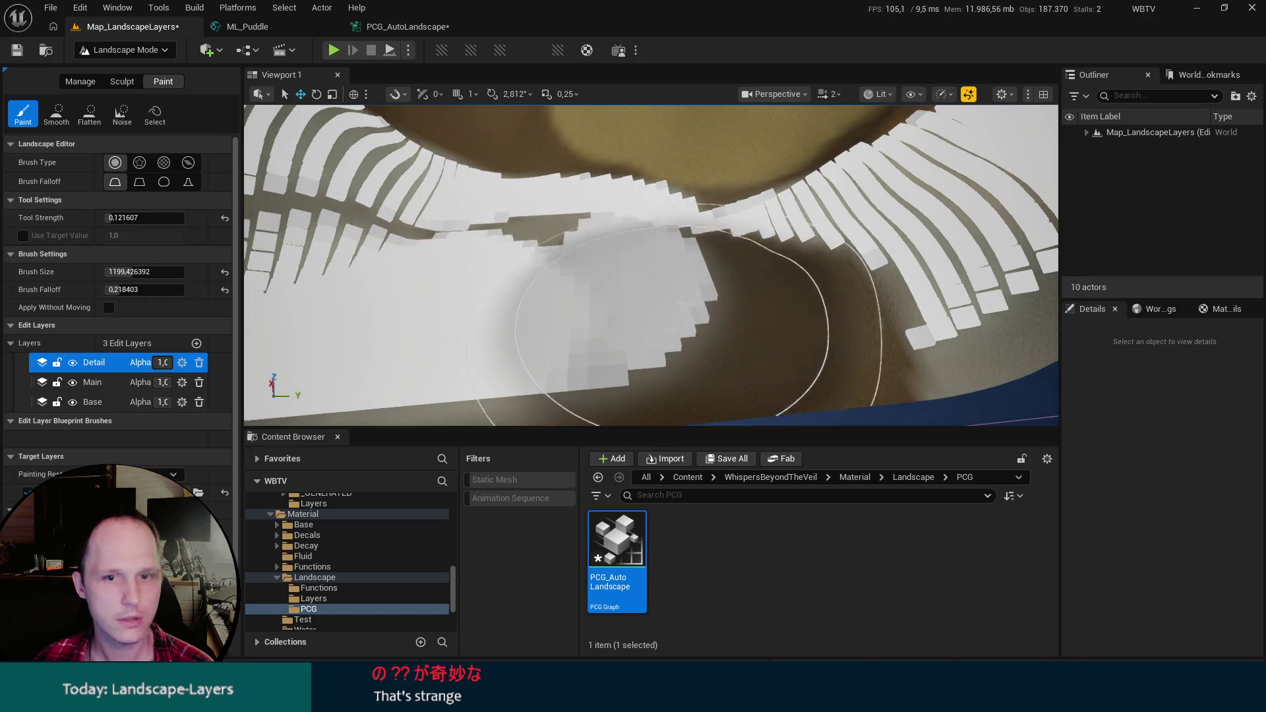
Reset the Filter Attribute Elements Puddle threshold from 0.8 to 0.0.
left_click(756, 317)
scroll(757, 317, "up", 3)
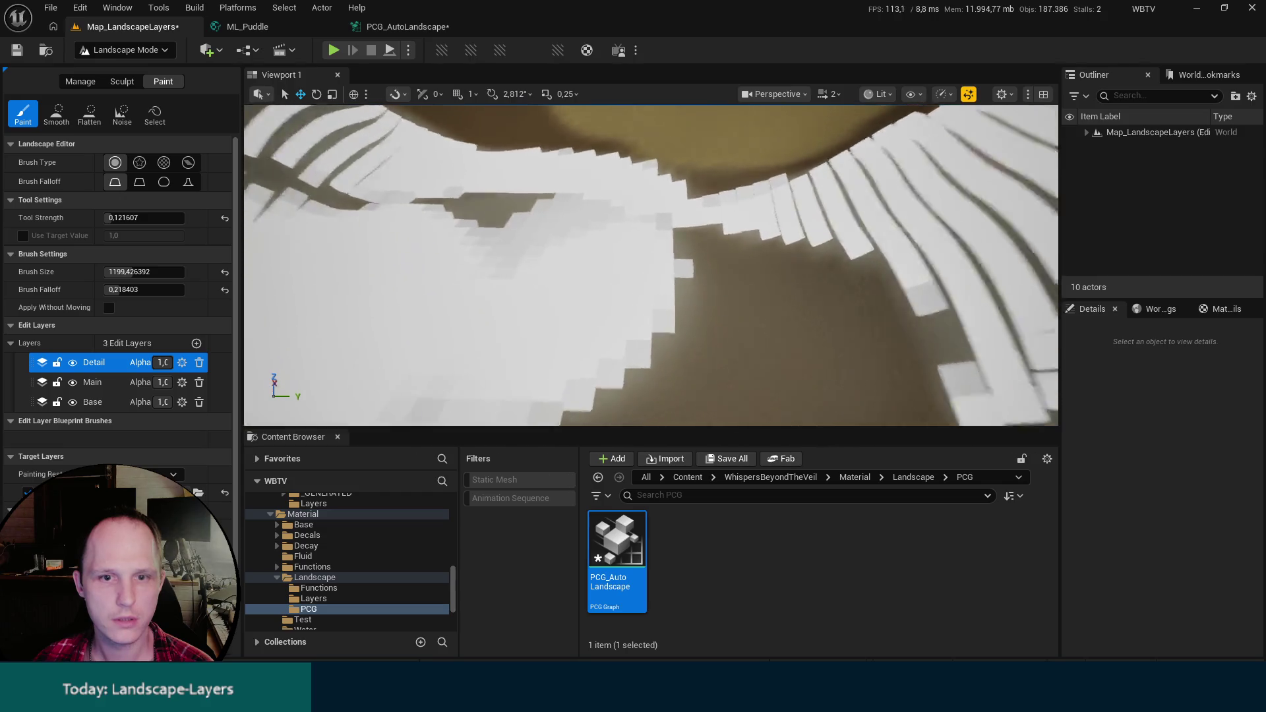
left_click(362, 25)
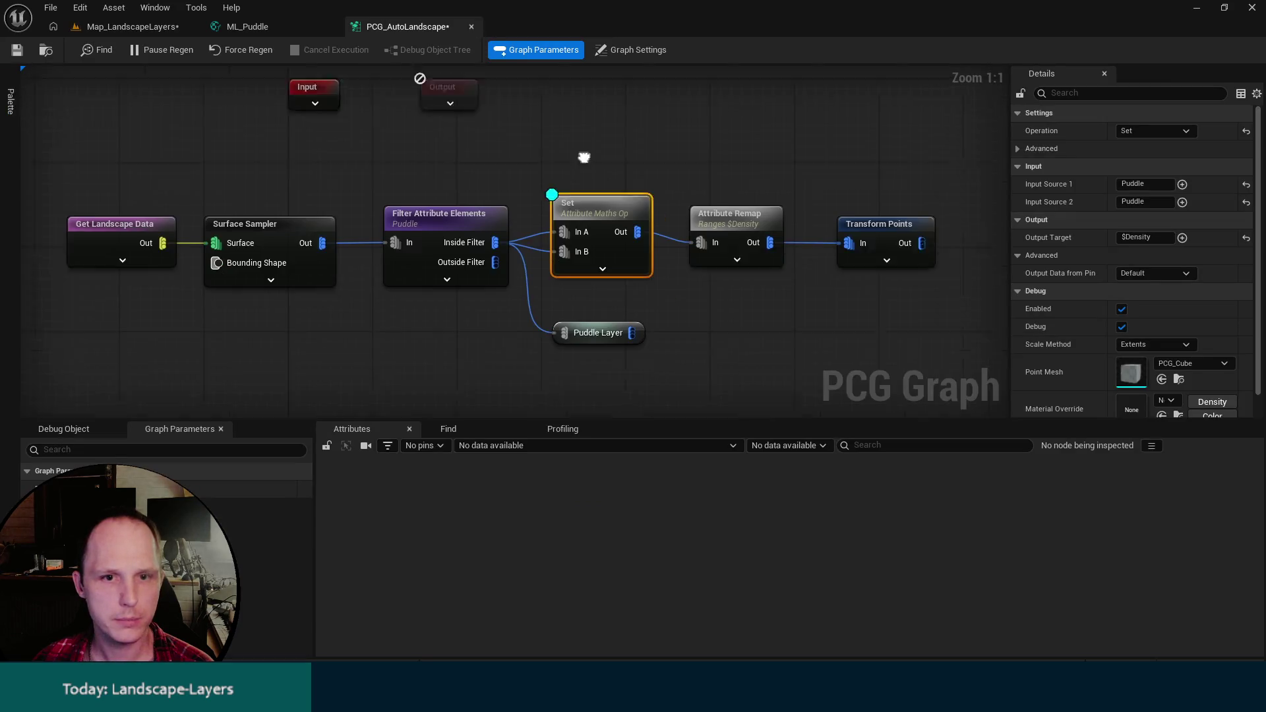
left_click_drag(584, 157, 536, 128)
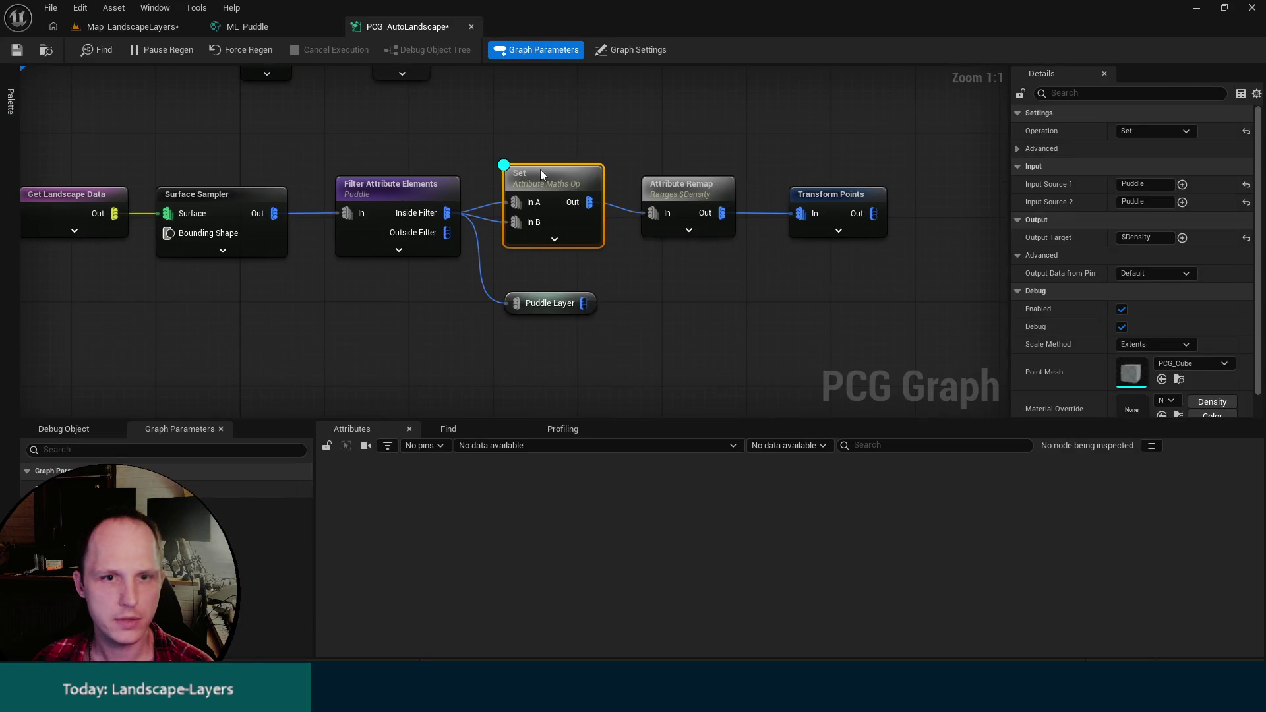
left_click(351, 190)
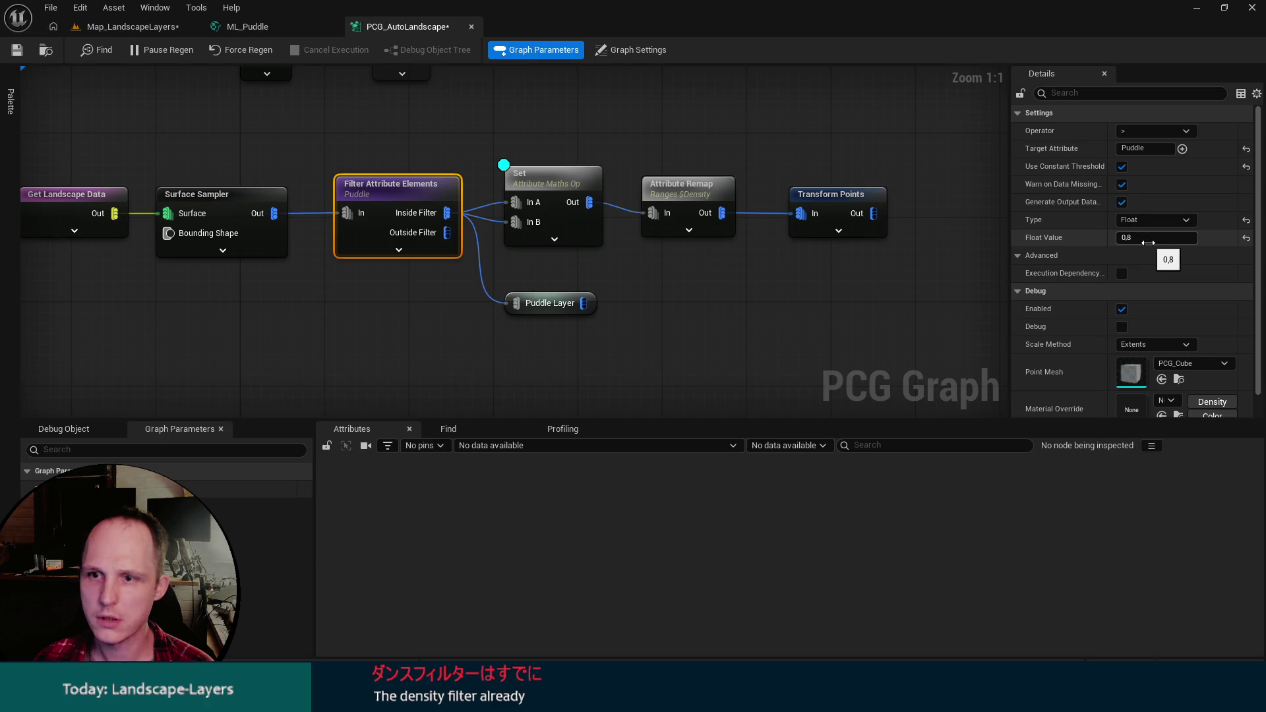
left_click_drag(686, 256, 886, 278)
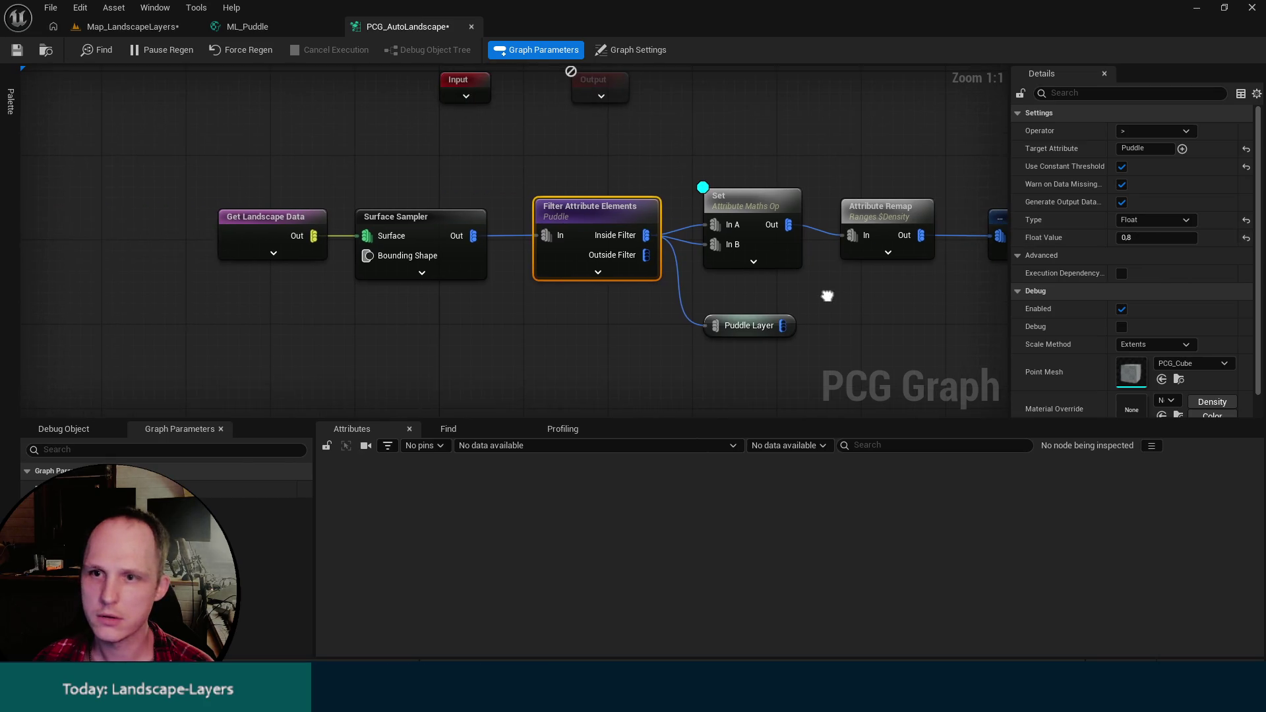
left_click(1249, 240)
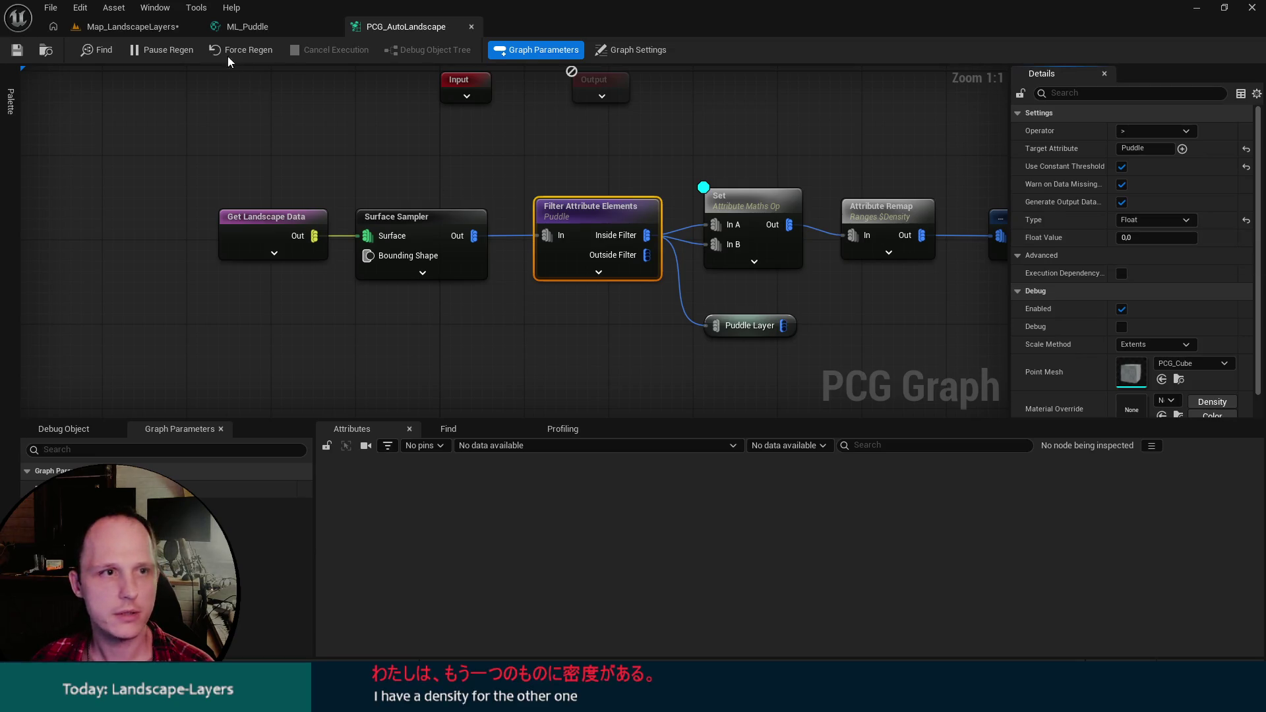
left_click(146, 33)
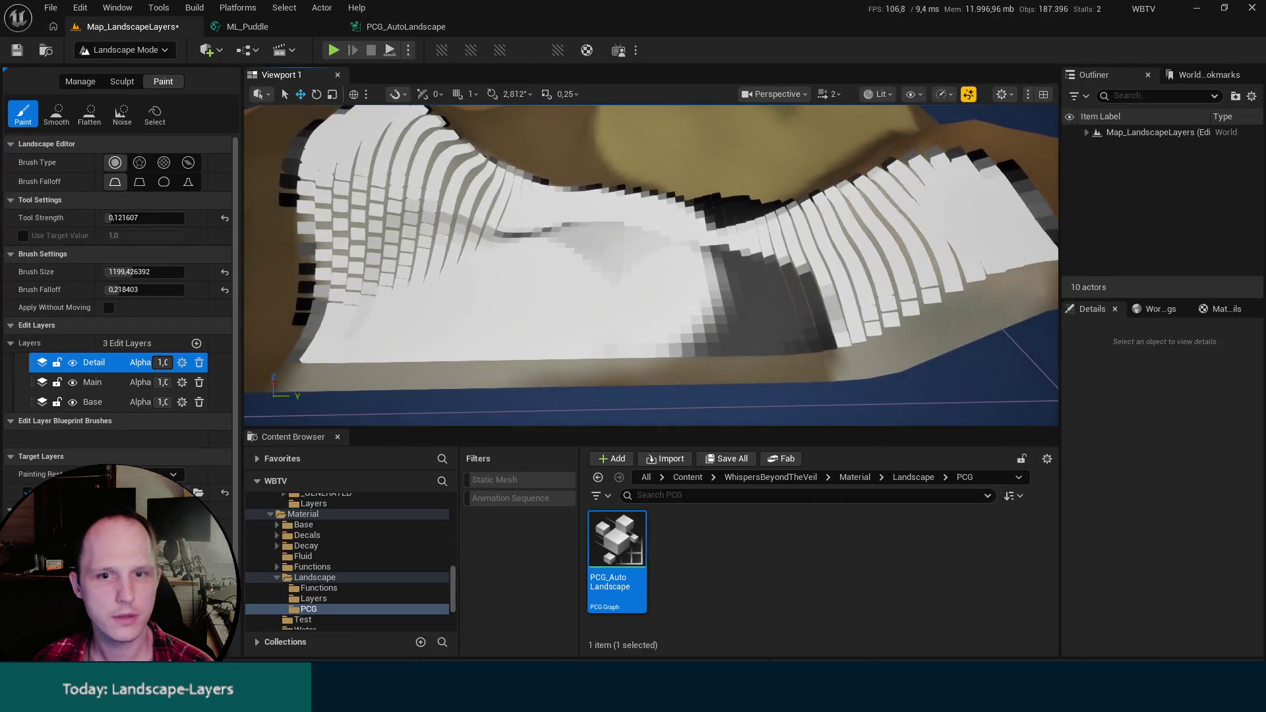
Hide the PCG_AutoLandscape actor in the Outliner and switch to Selection Mode.
left_click(407, 26)
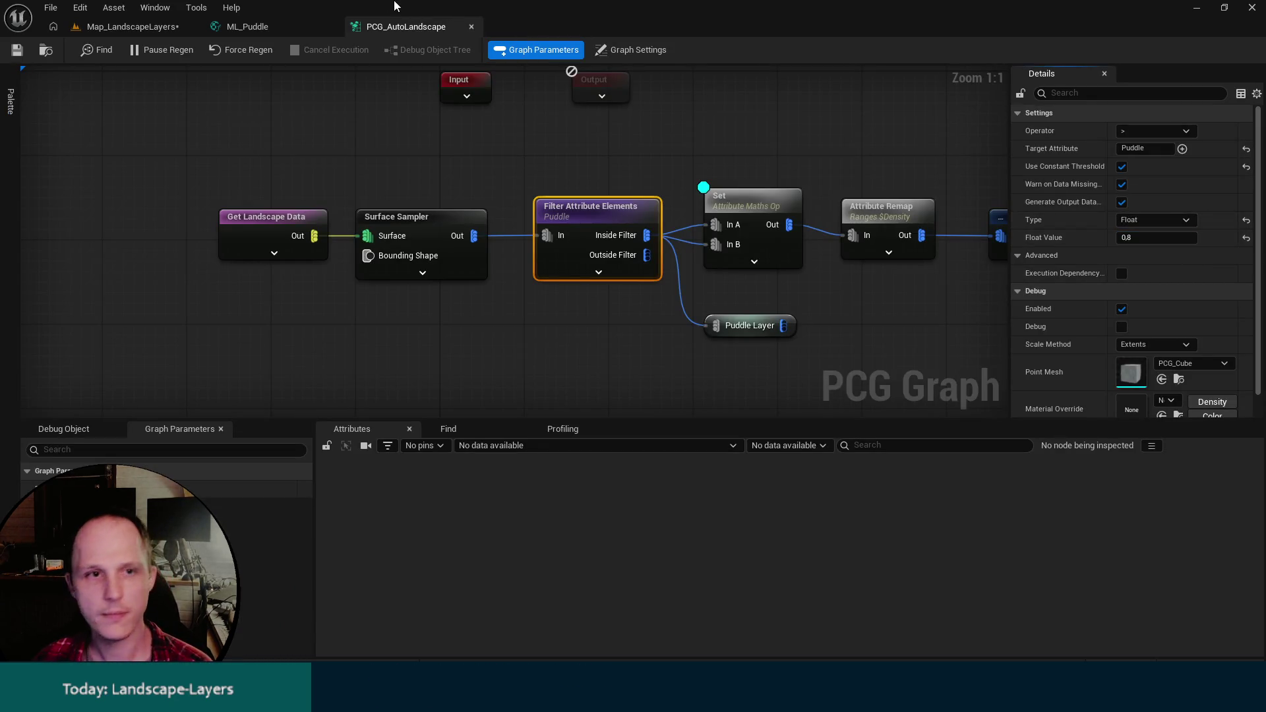
left_click(131, 26)
left_click_drag(989, 157, 989, 157)
left_click(1086, 133)
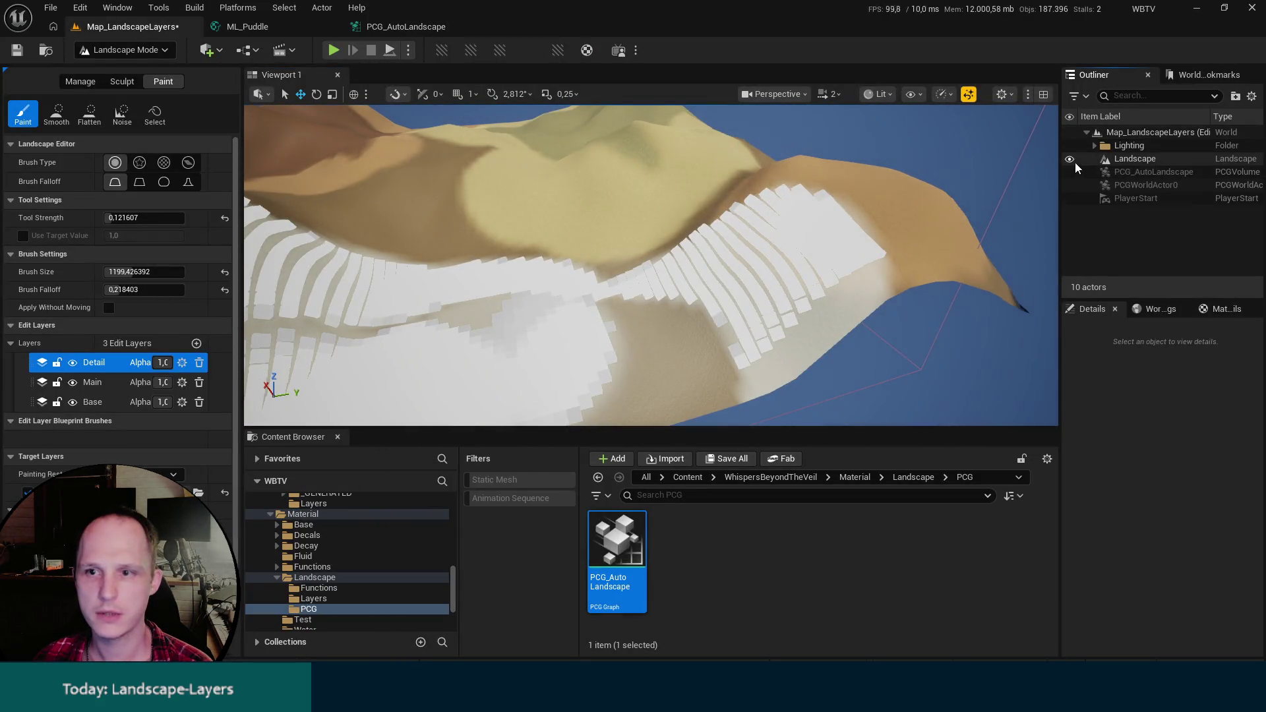
left_click(1069, 172)
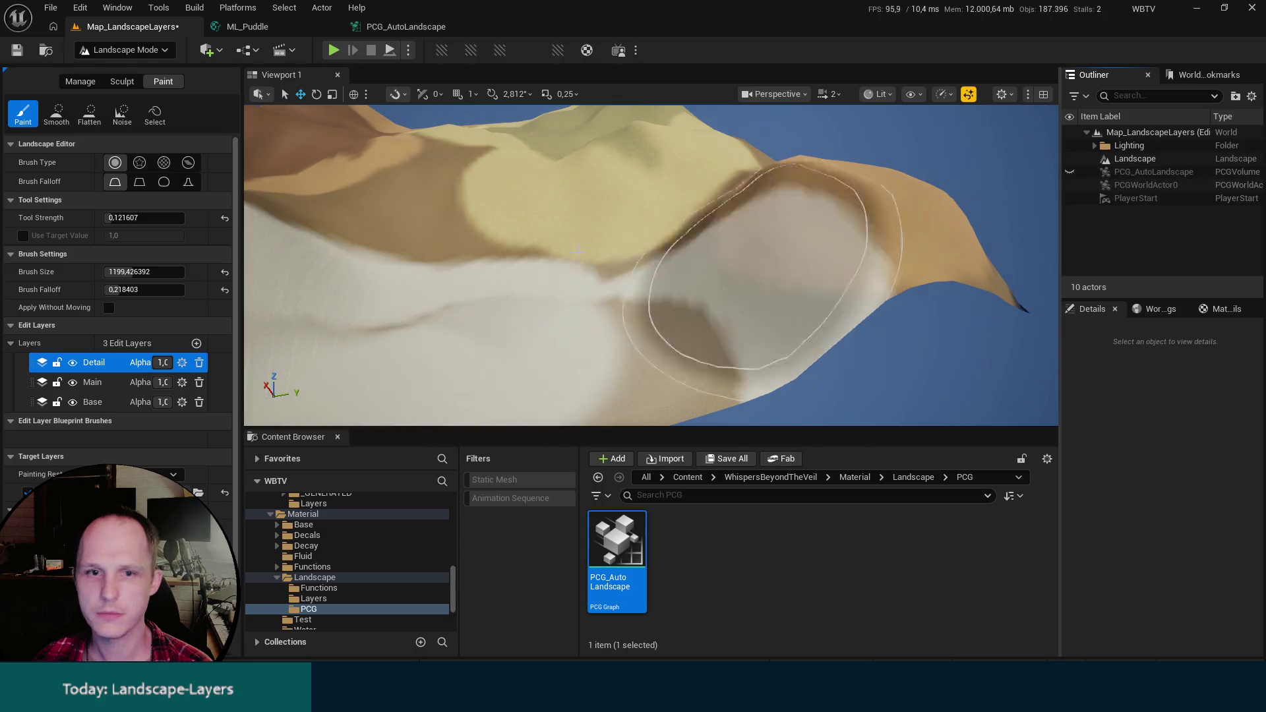
left_click(153, 51)
left_click(157, 72)
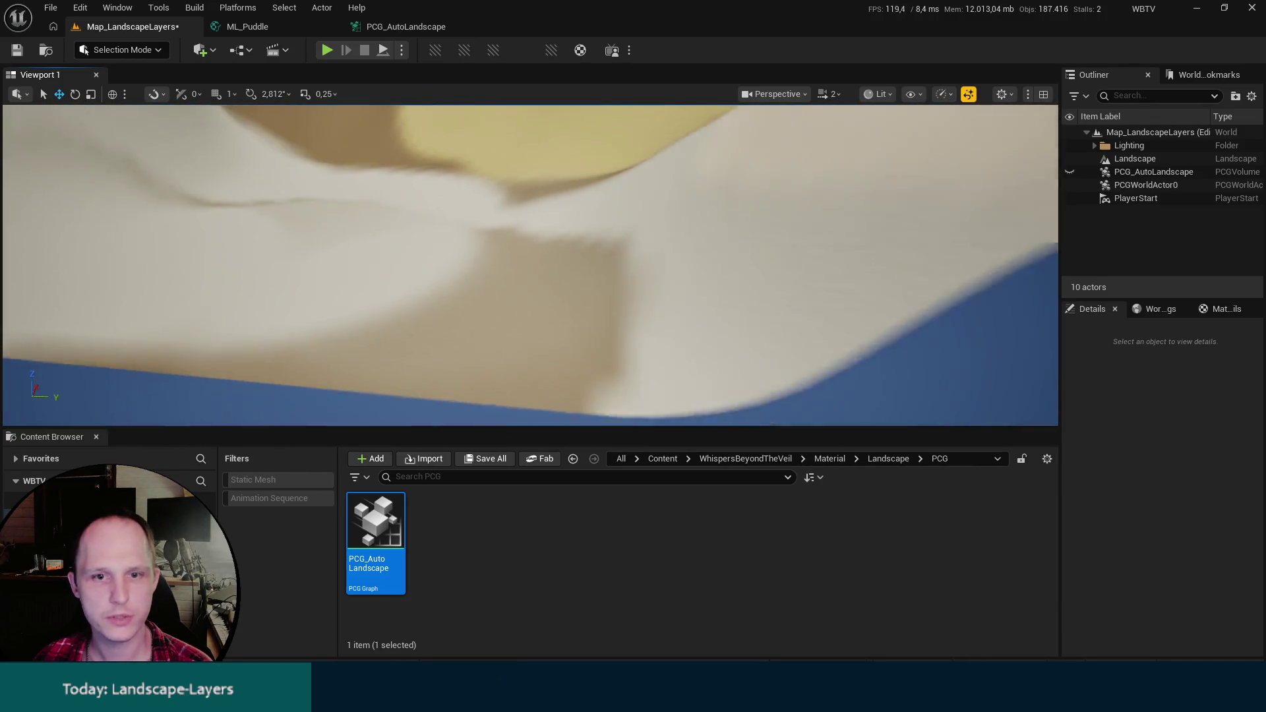
Compare the ML_Puddle graph's 1.0 Puddle constant against a close-up of the dune slope.
left_click(248, 27)
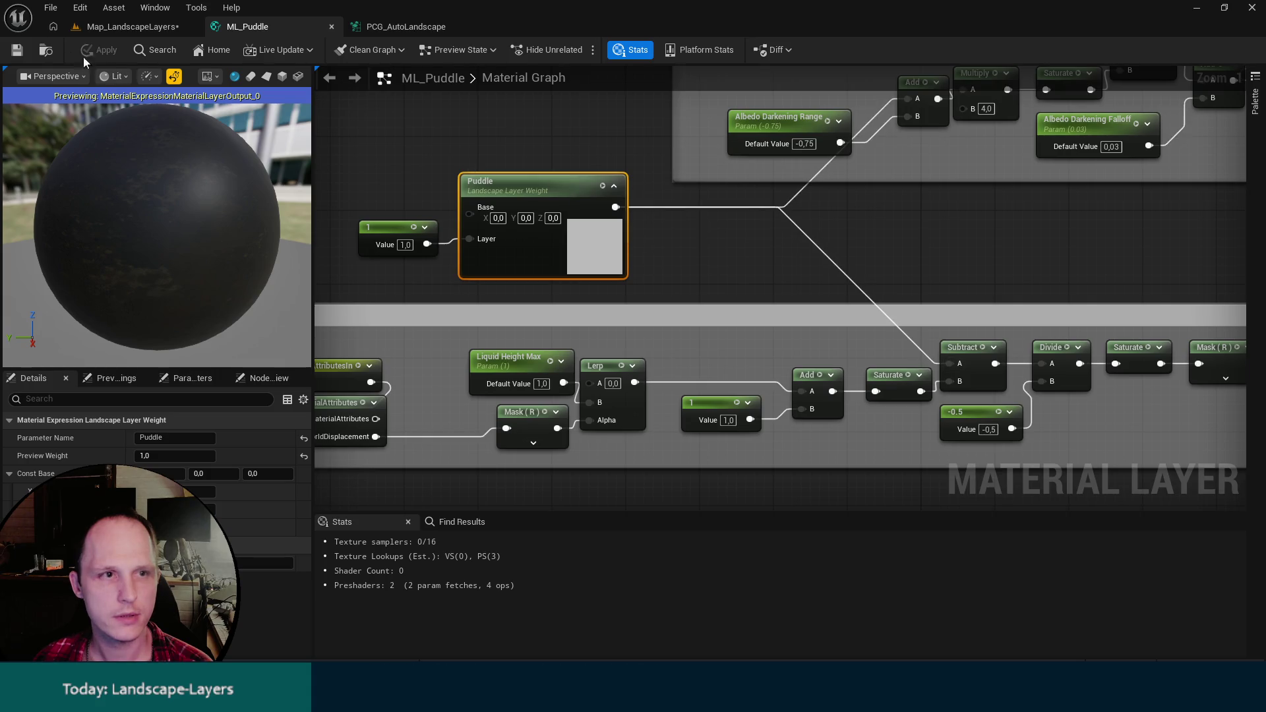
left_click(113, 28)
left_click_drag(523, 282, 518, 304)
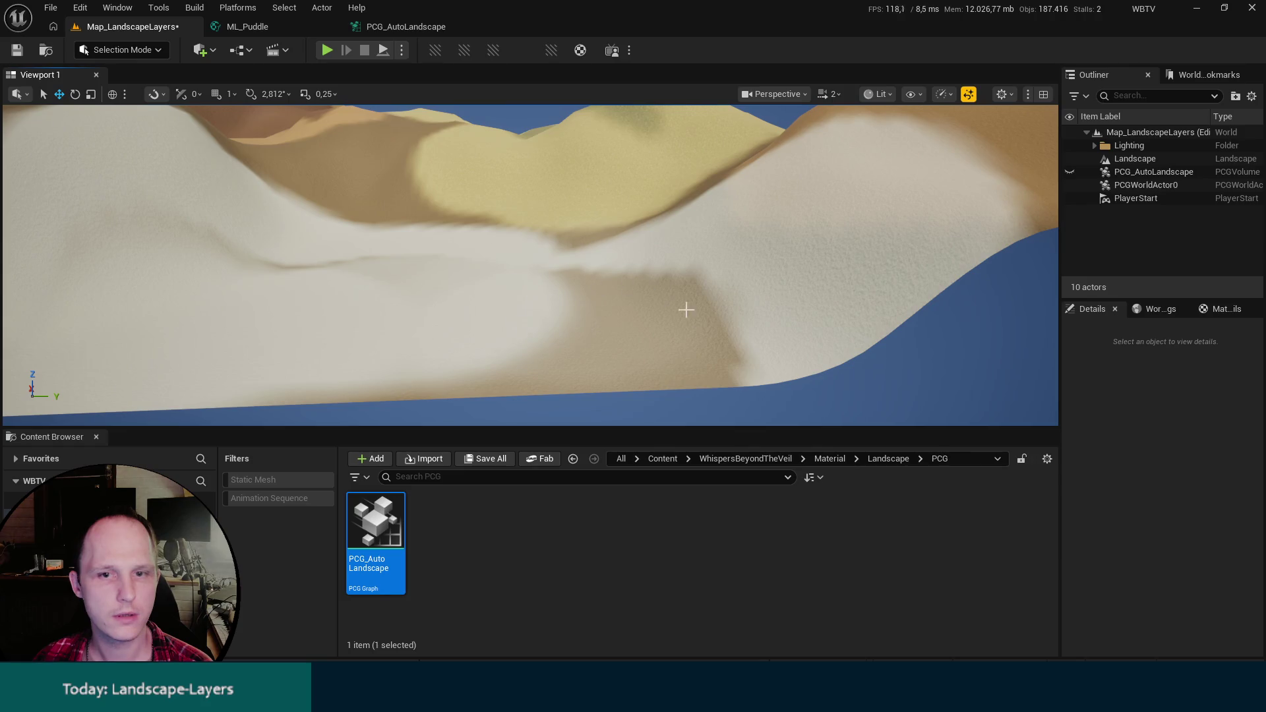
left_click_drag(716, 292, 379, 195)
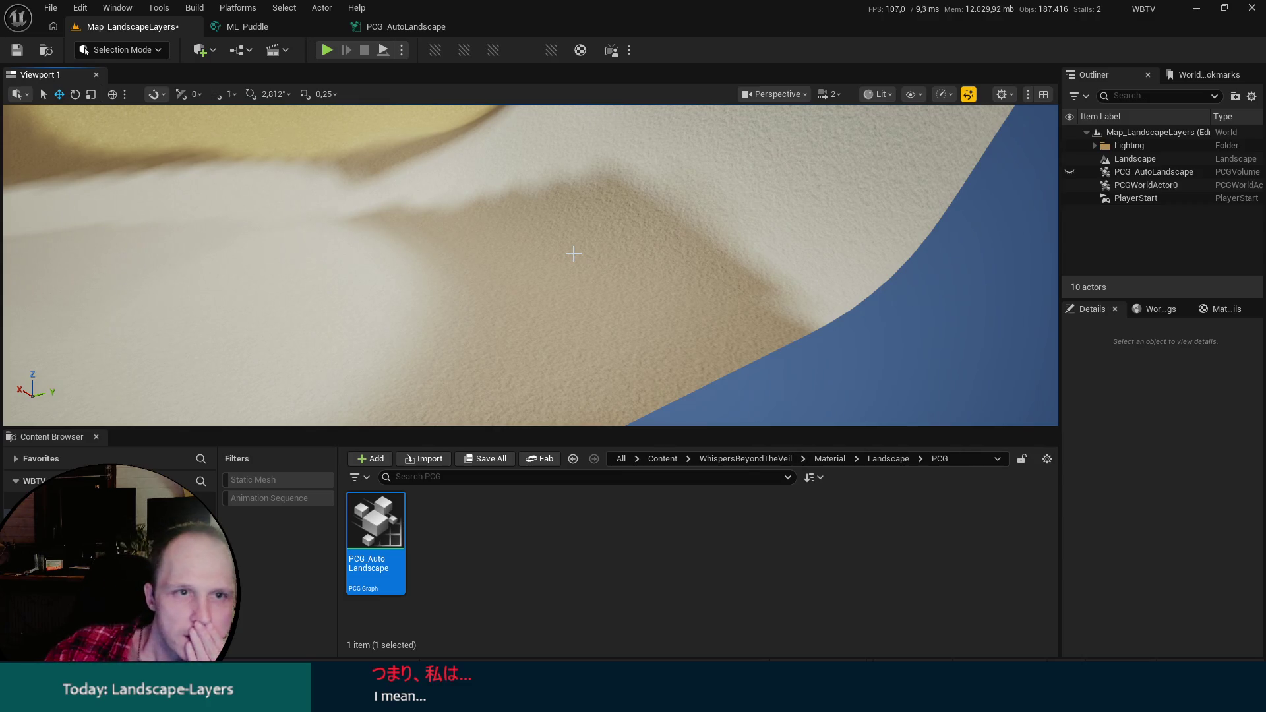
left_click(293, 26)
left_click(129, 26)
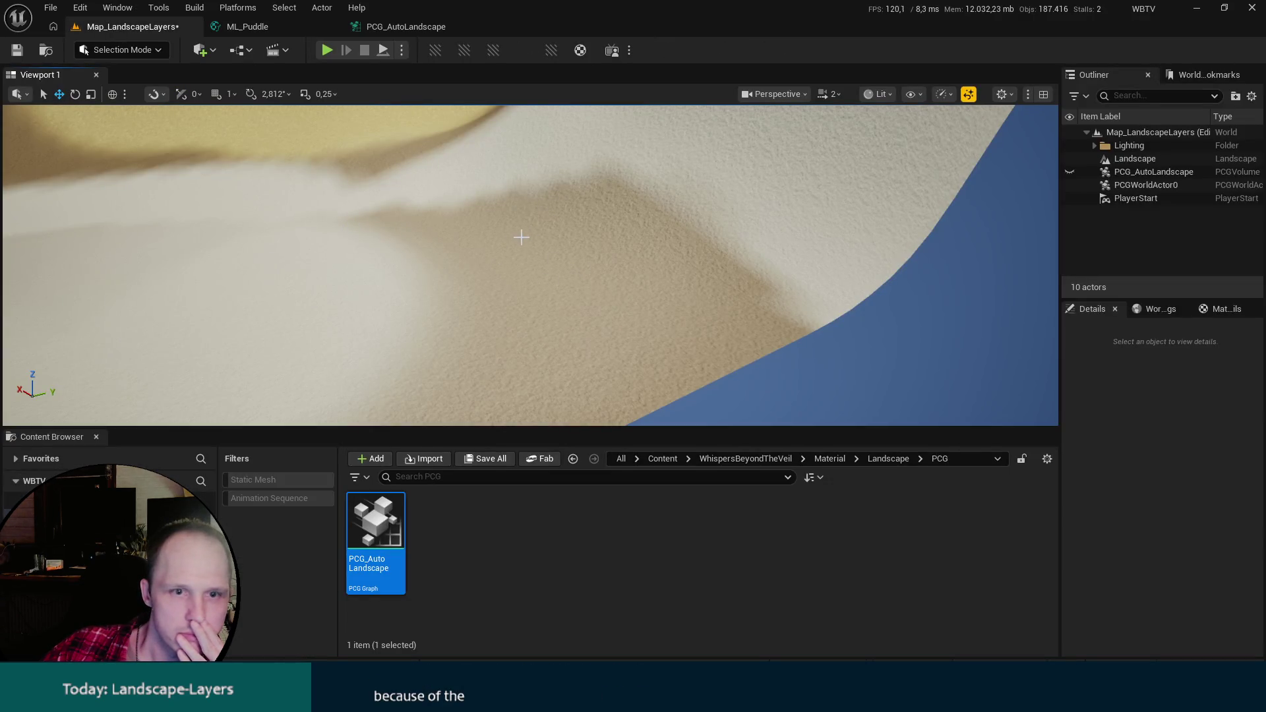
left_click(264, 30)
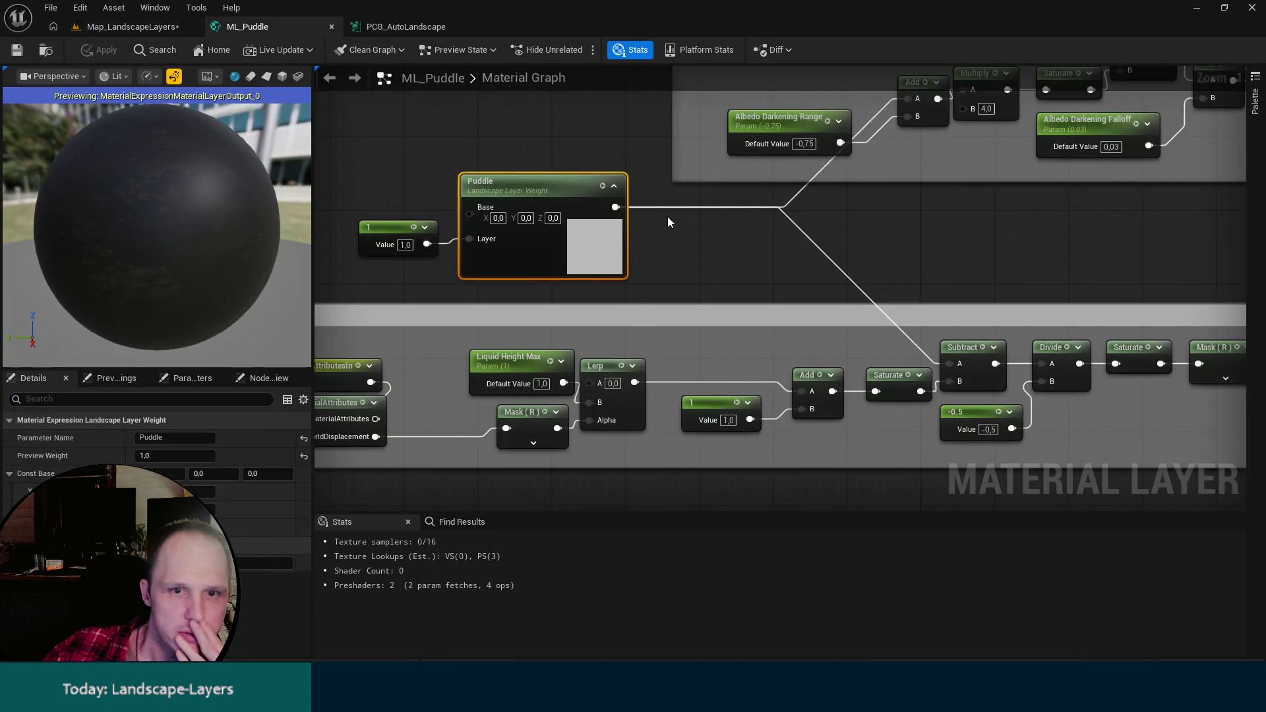
In ML_Puddle, wire the Blend output into the Multiply node's A input.
scroll(688, 234, "down", 2)
scroll(795, 259, "up", 2)
mouse_move(794, 259)
left_mouse_down()
mouse_move(767, 246)
mouse_move(804, 274)
mouse_move(627, 212)
mouse_move(520, 226)
mouse_move(487, 45)
mouse_move(929, 23)
mouse_move(667, 63)
mouse_move(574, 277)
mouse_move(972, 370)
mouse_move(893, 337)
mouse_move(924, 182)
left_mouse_up()
mouse_move(760, 321)
left_mouse_down()
mouse_move(853, 220)
mouse_move(1051, 279)
left_mouse_up()
mouse_move(502, 209)
left_mouse_down()
mouse_move(715, 302)
mouse_move(918, 286)
mouse_move(855, 325)
mouse_move(927, 263)
mouse_move(593, 385)
mouse_move(360, 224)
mouse_move(650, 338)
mouse_move(723, 272)
mouse_move(736, 301)
left_mouse_up()
left_click_drag(527, 236, 611, 236)
Connect Albedo Darkening Mask to the darkening Lerp's Alpha input.
left_click_drag(727, 375, 673, 186)
mouse_move(673, 412)
left_mouse_down()
mouse_move(672, 271)
mouse_move(628, 87)
left_mouse_up()
mouse_move(700, 370)
left_mouse_down()
mouse_move(726, 164)
mouse_move(745, 358)
left_mouse_up()
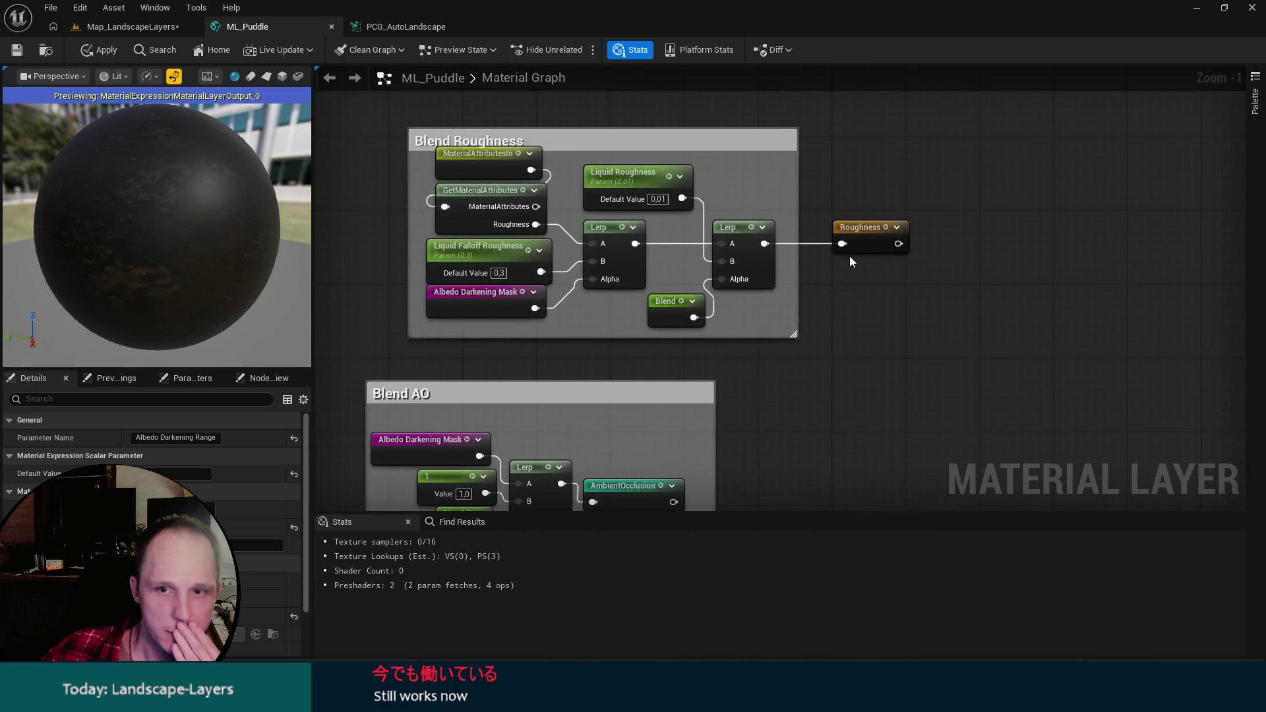
mouse_move(826, 152)
left_mouse_down()
mouse_move(780, 291)
mouse_move(791, 418)
mouse_move(655, 438)
mouse_move(545, 254)
mouse_move(664, 284)
left_mouse_up()
left_click_drag(524, 299, 623, 295)
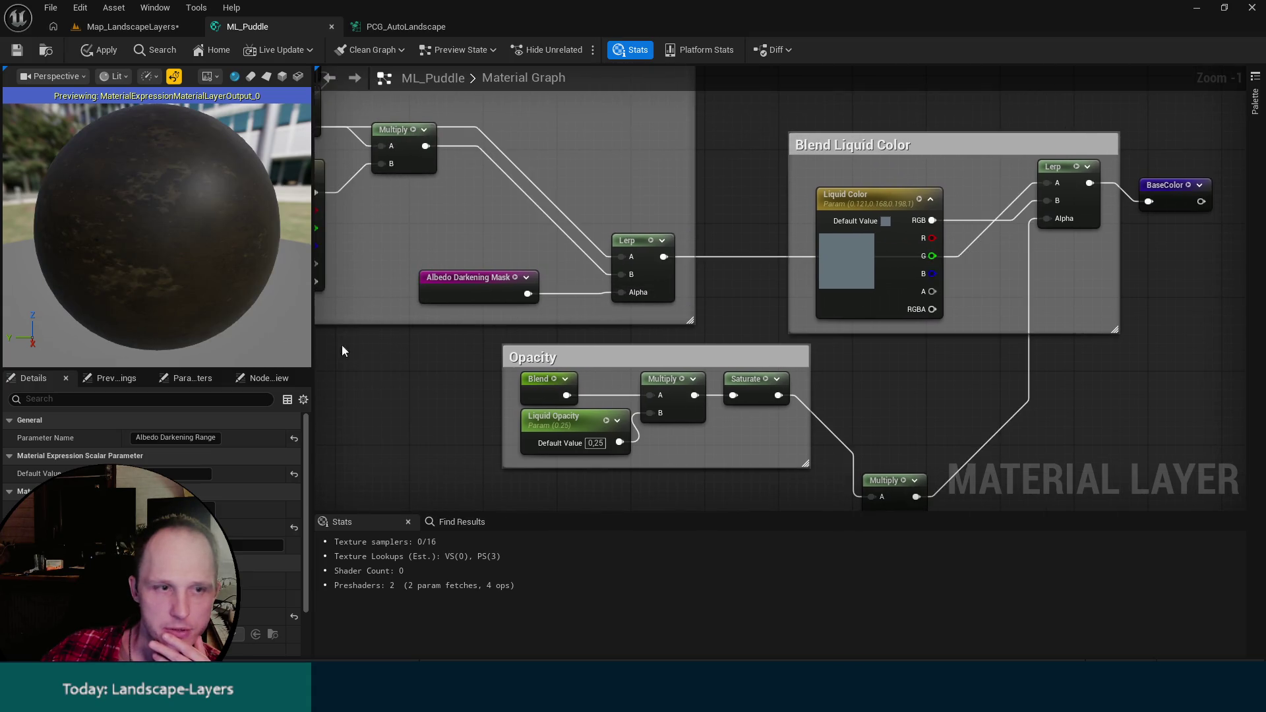
Zoom out over the material graph and return to the Map_LandscapeLayers level.
scroll(342, 351, "down", 3)
left_click_drag(342, 351, 856, 94)
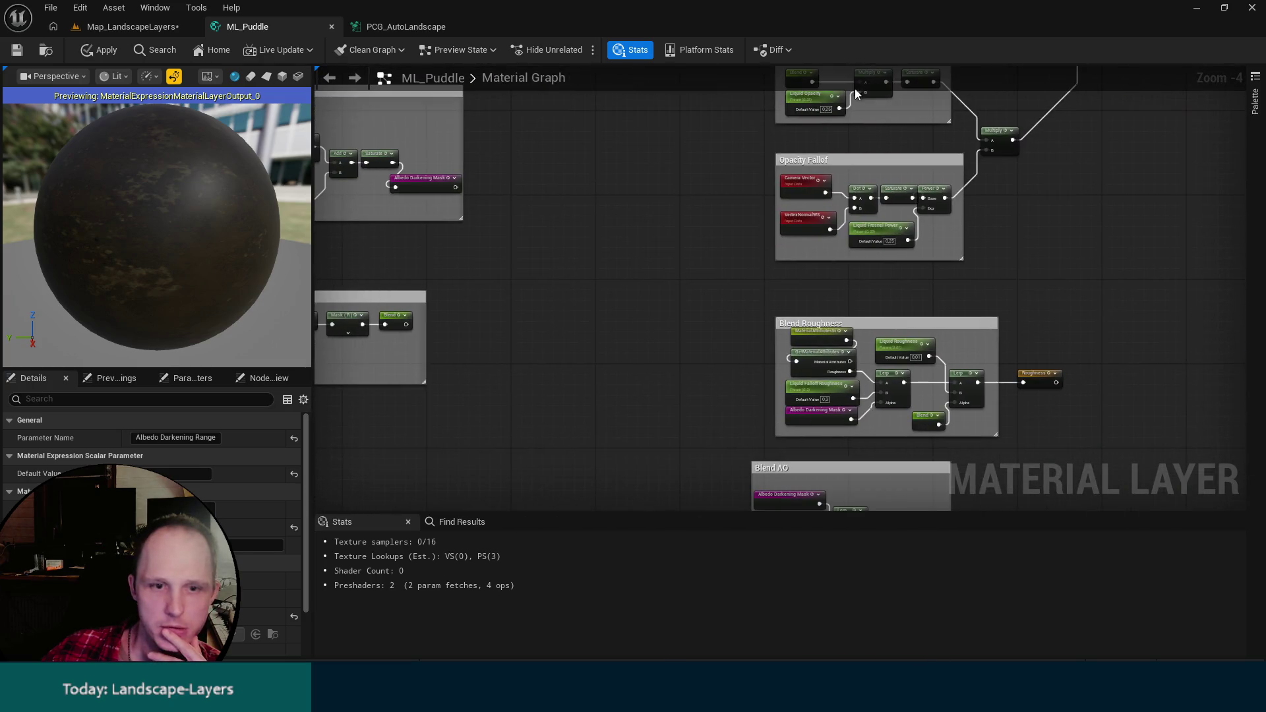
mouse_move(653, 359)
left_mouse_down()
mouse_move(755, 291)
mouse_move(885, 261)
left_mouse_up()
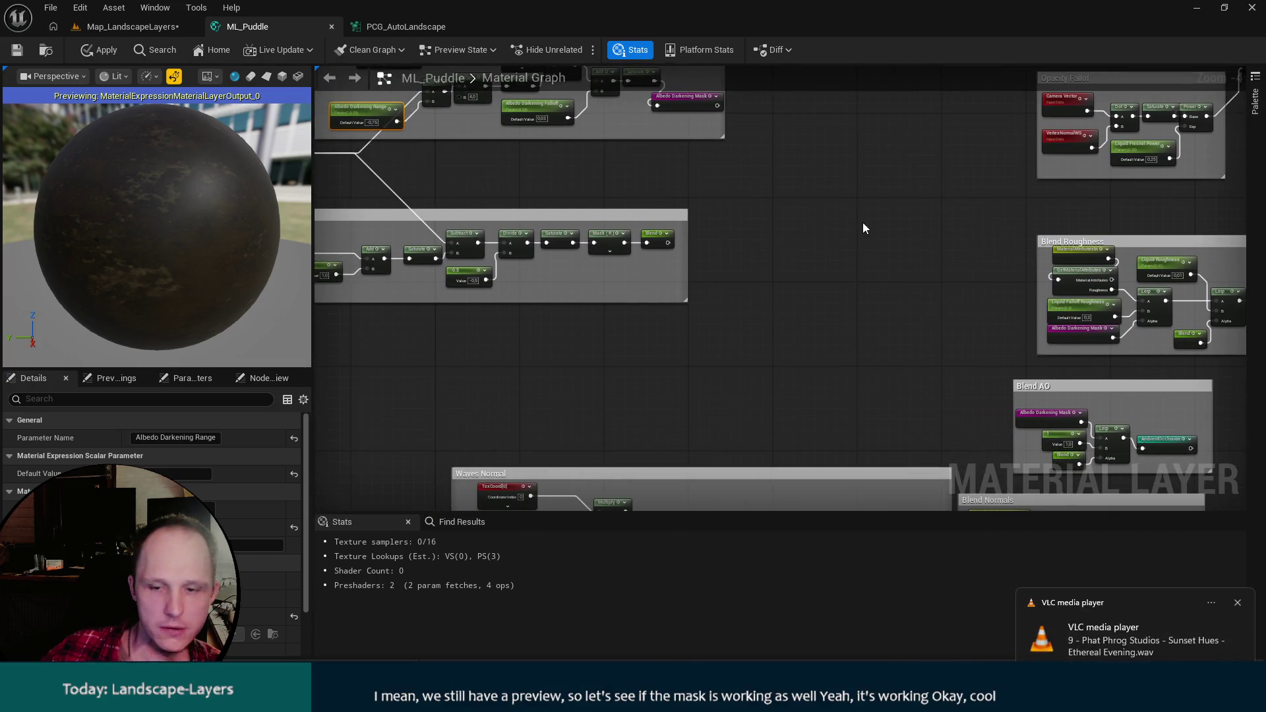
left_click(119, 27)
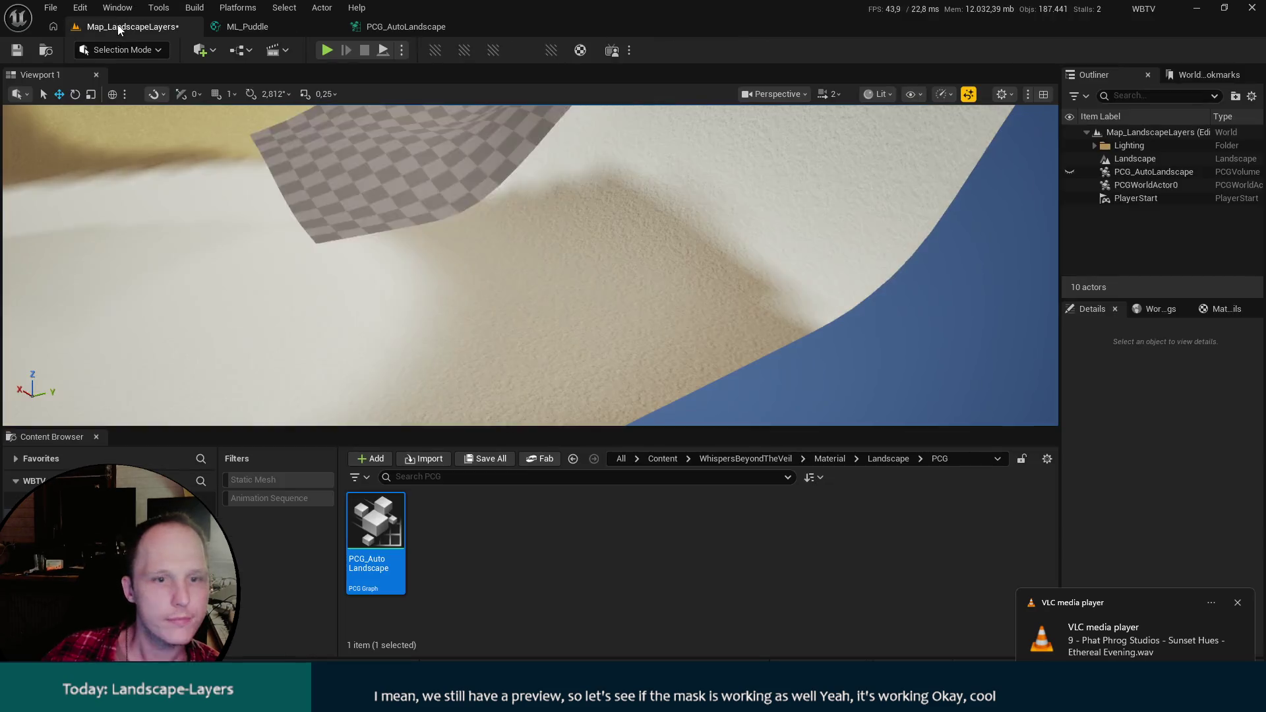
Switch back to Landscape Mode with Main as the active edit layer, then bring up PCG_AutoLandscape.
left_click_drag(566, 262, 589, 260)
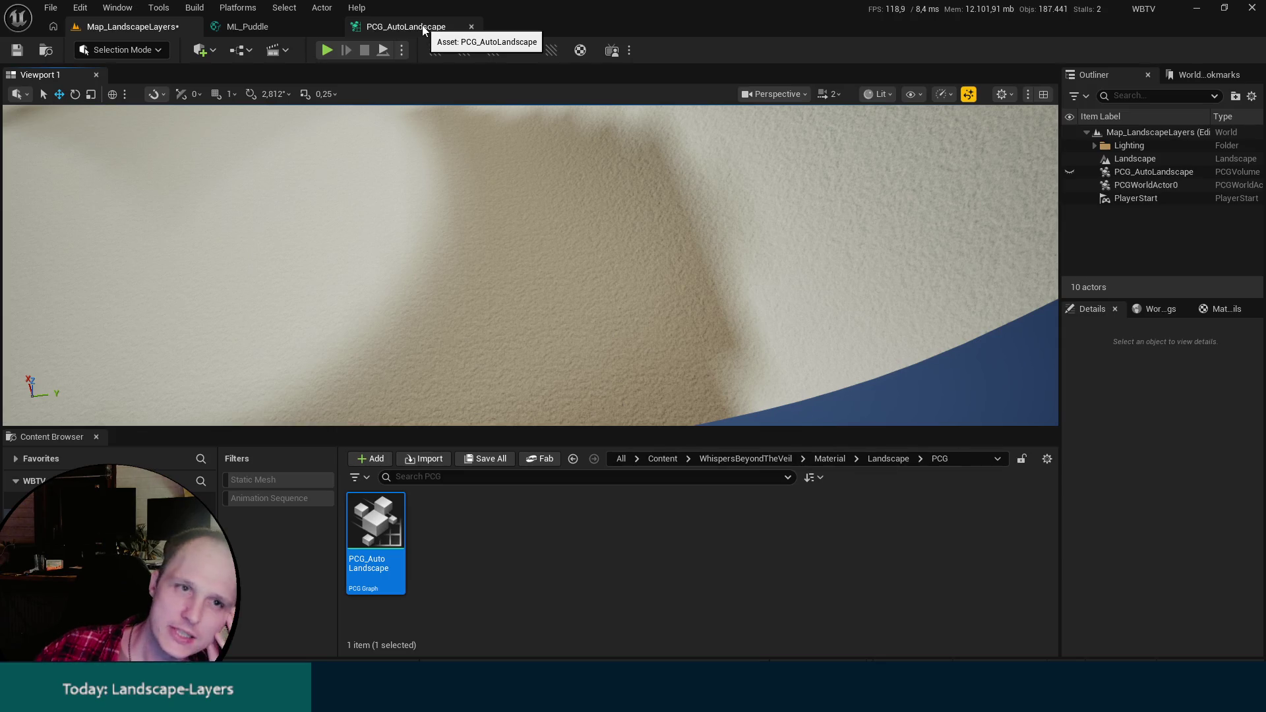
left_click(123, 51)
left_click(158, 86)
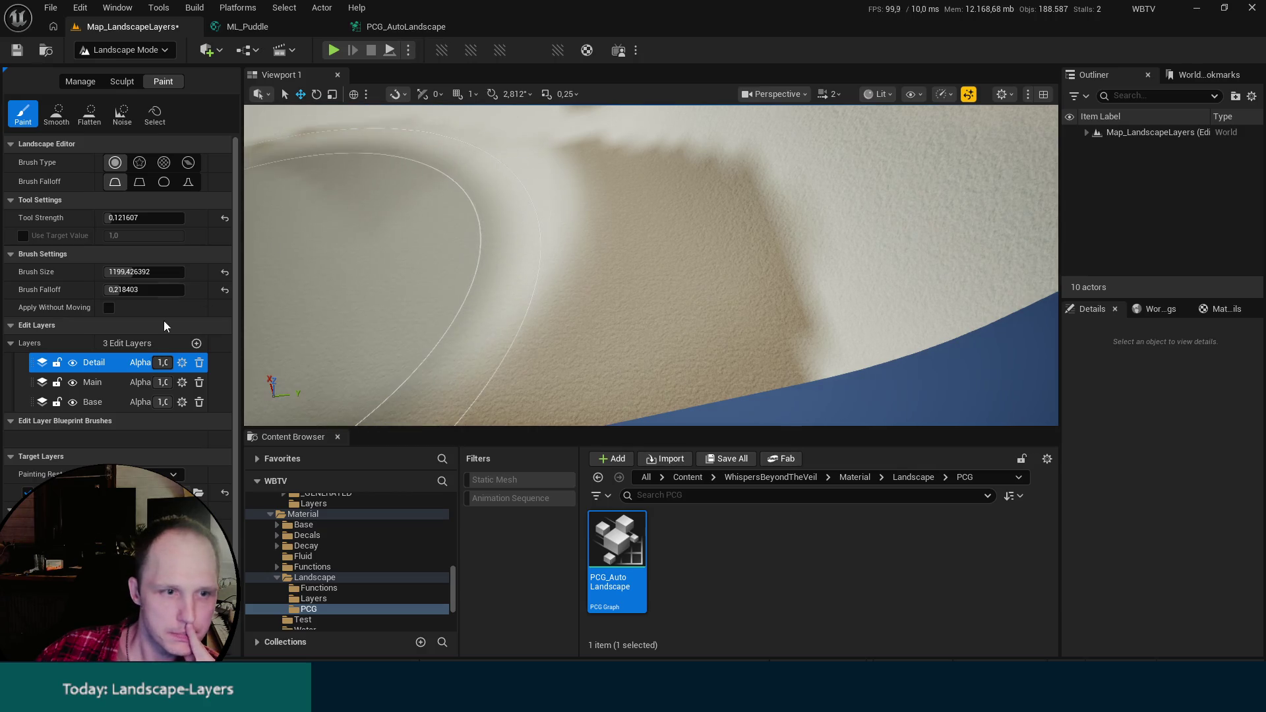
left_click(104, 386)
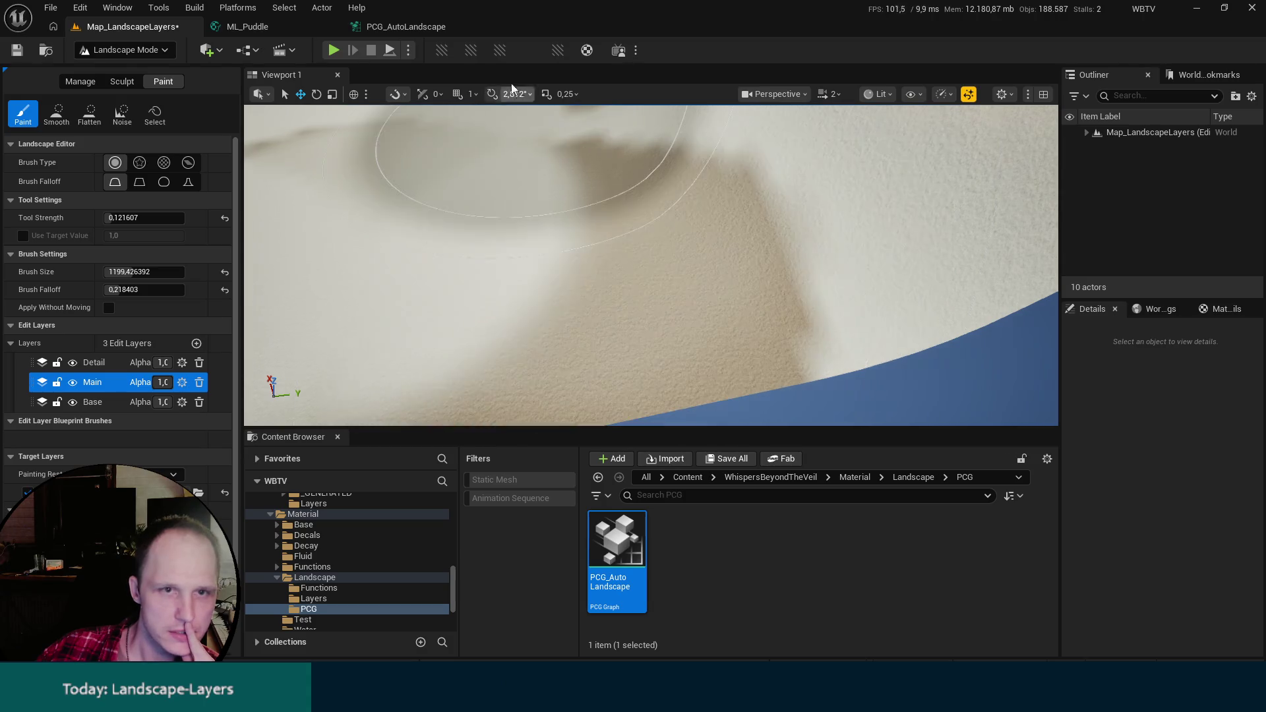
left_click(429, 27)
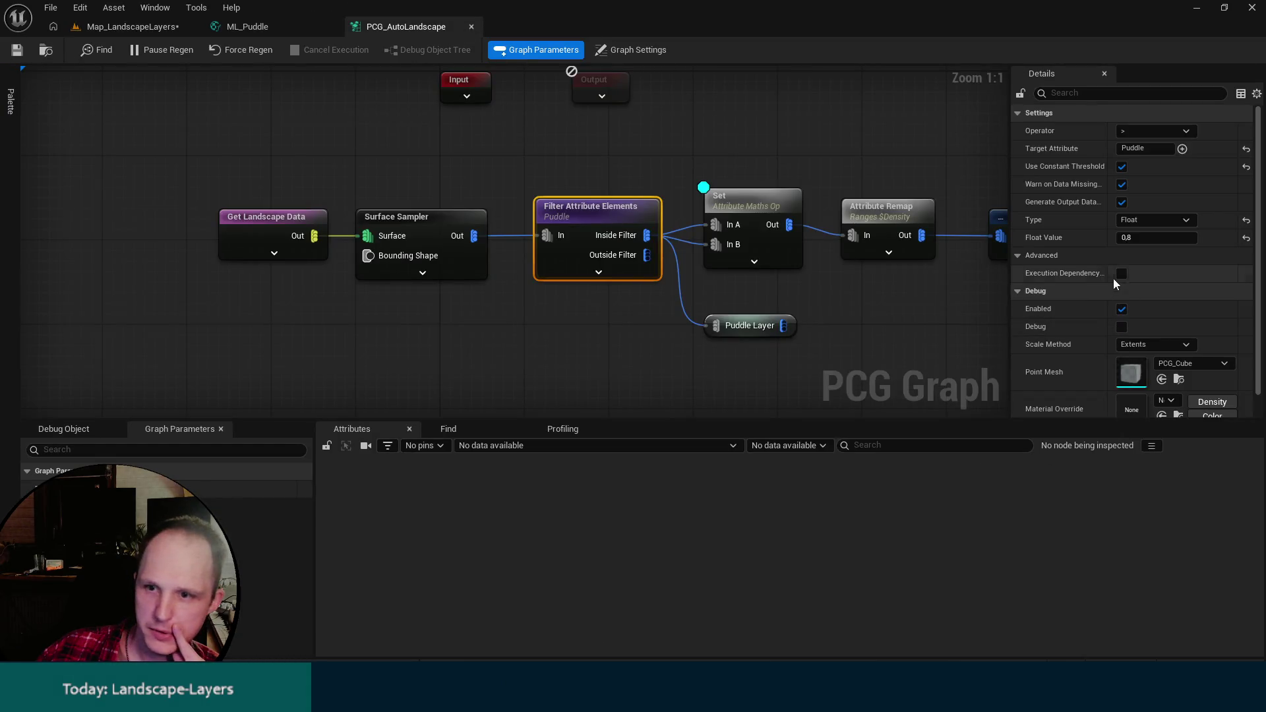
Set the Puddle filter's Float Value threshold to 0.0 and expand the level's actor list.
left_click(1160, 238)
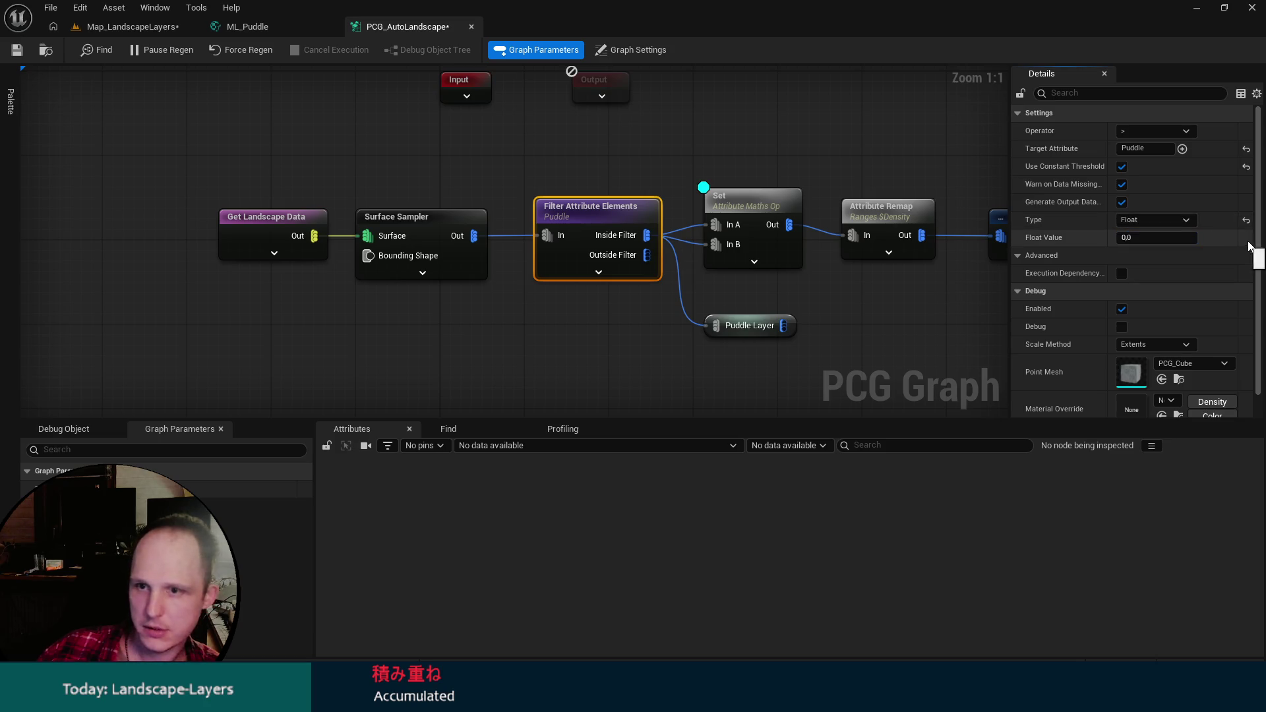
key("ctrl+s")
left_click(147, 28)
left_click(429, 27)
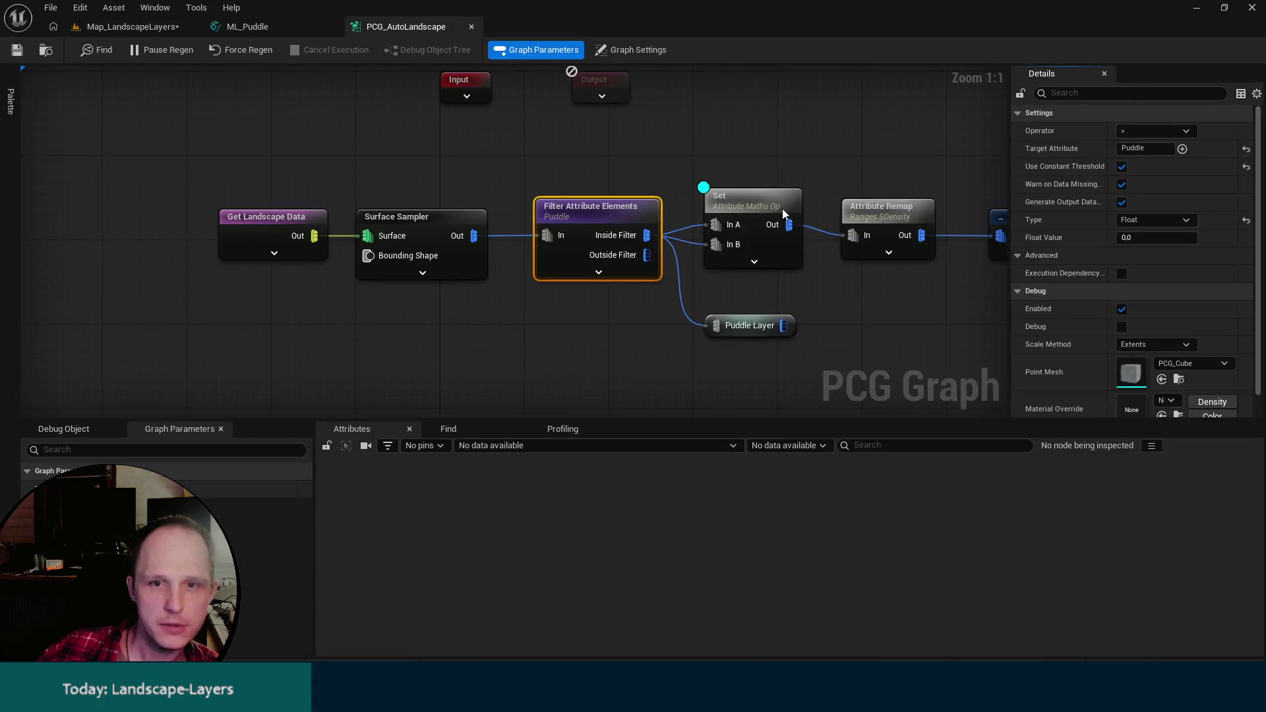
left_click(145, 26)
left_click(1083, 132)
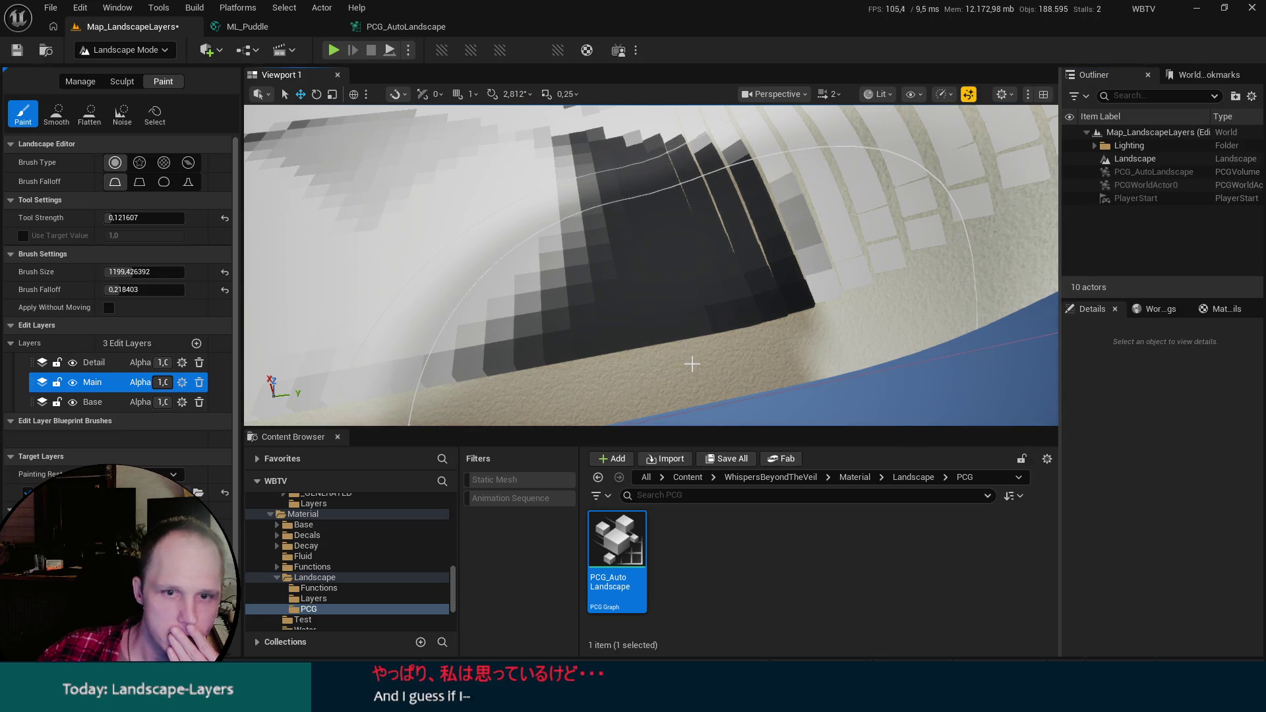
Paint a test stroke on the Main layer, then undo all the paint strokes.
left_click_drag(692, 364, 679, 313)
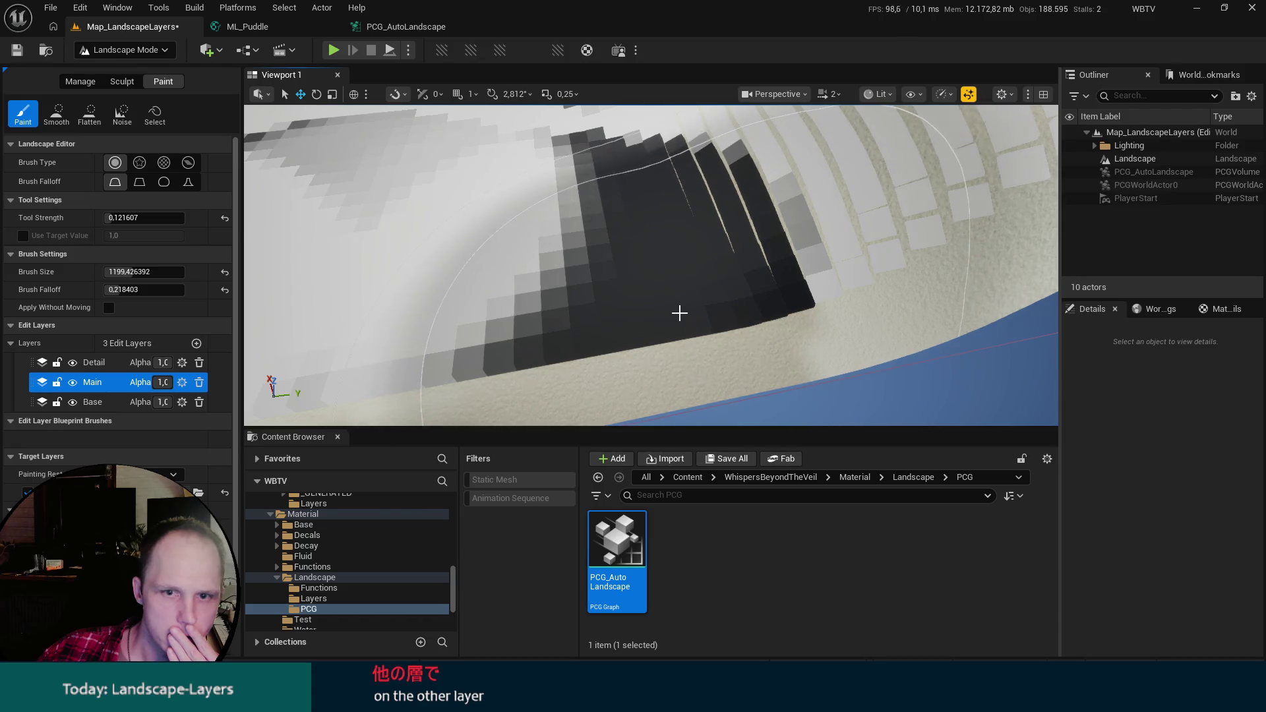
key("ctrl+z")
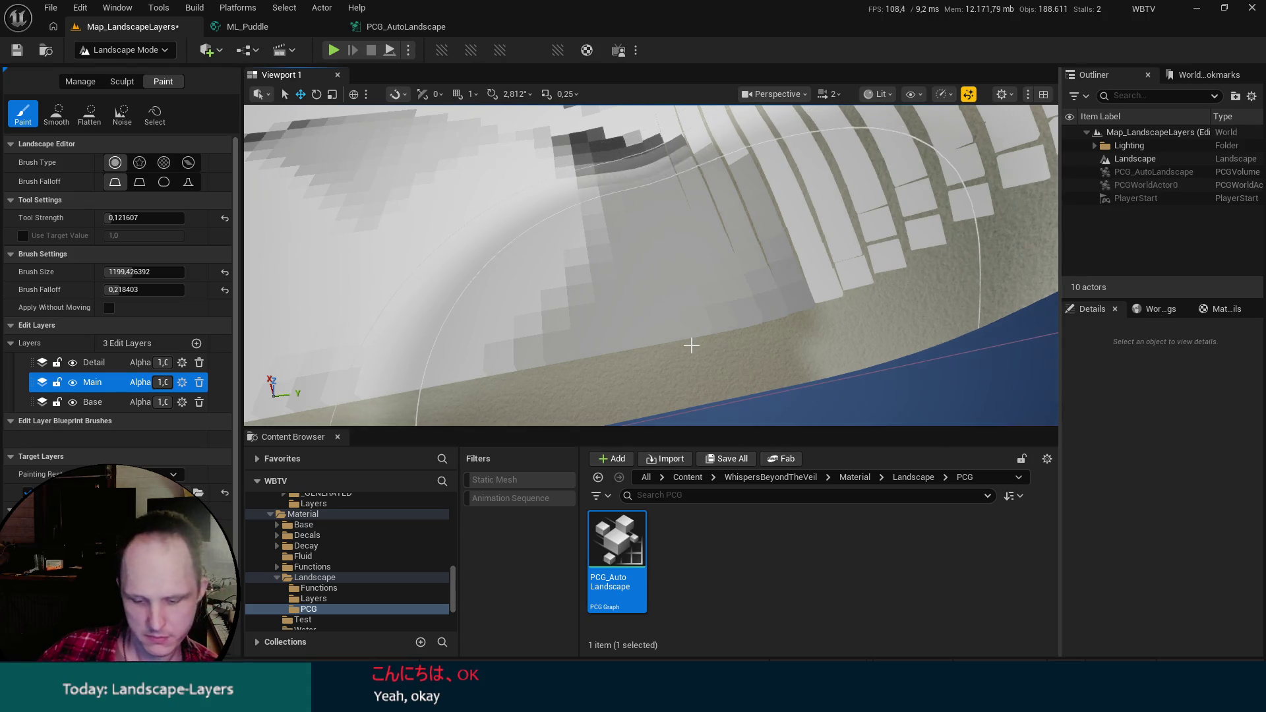
key("ctrl+z")
key("ctrl+z")
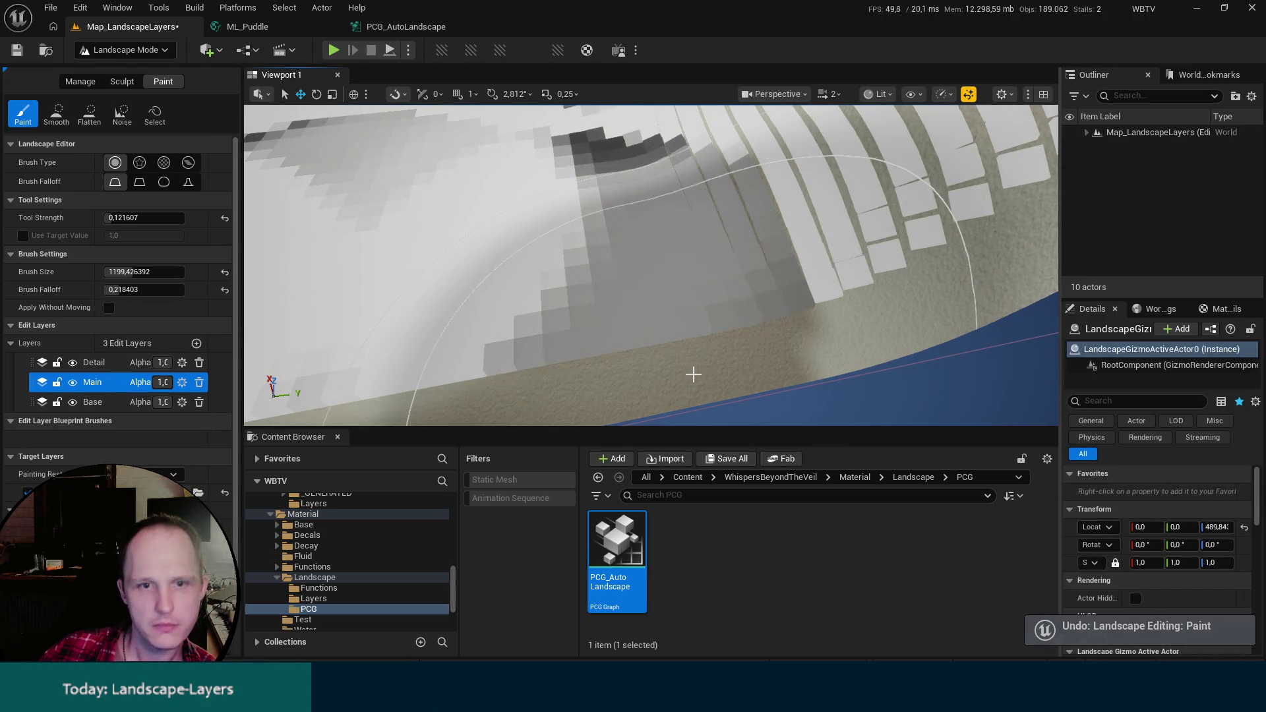
key("ctrl+z")
Inspect the Set attribute maths node in PCG_AutoLandscape, then save all modified assets.
left_click(1086, 133)
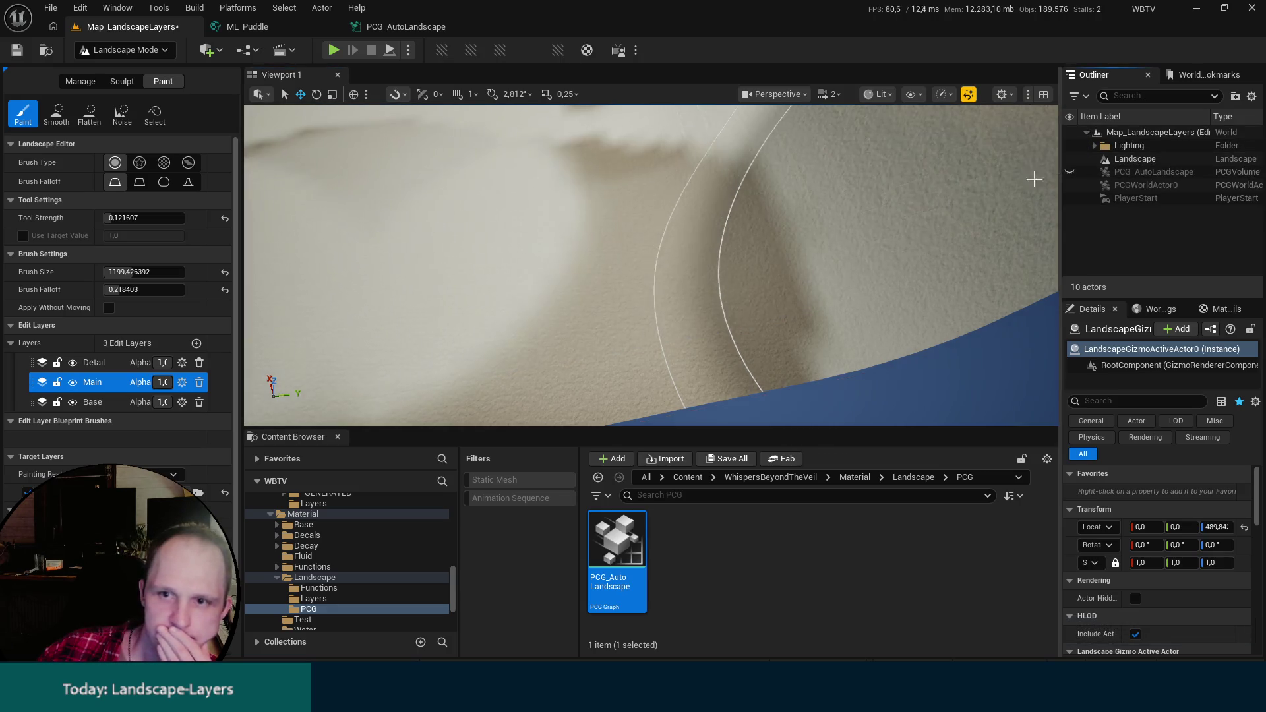
left_click(406, 28)
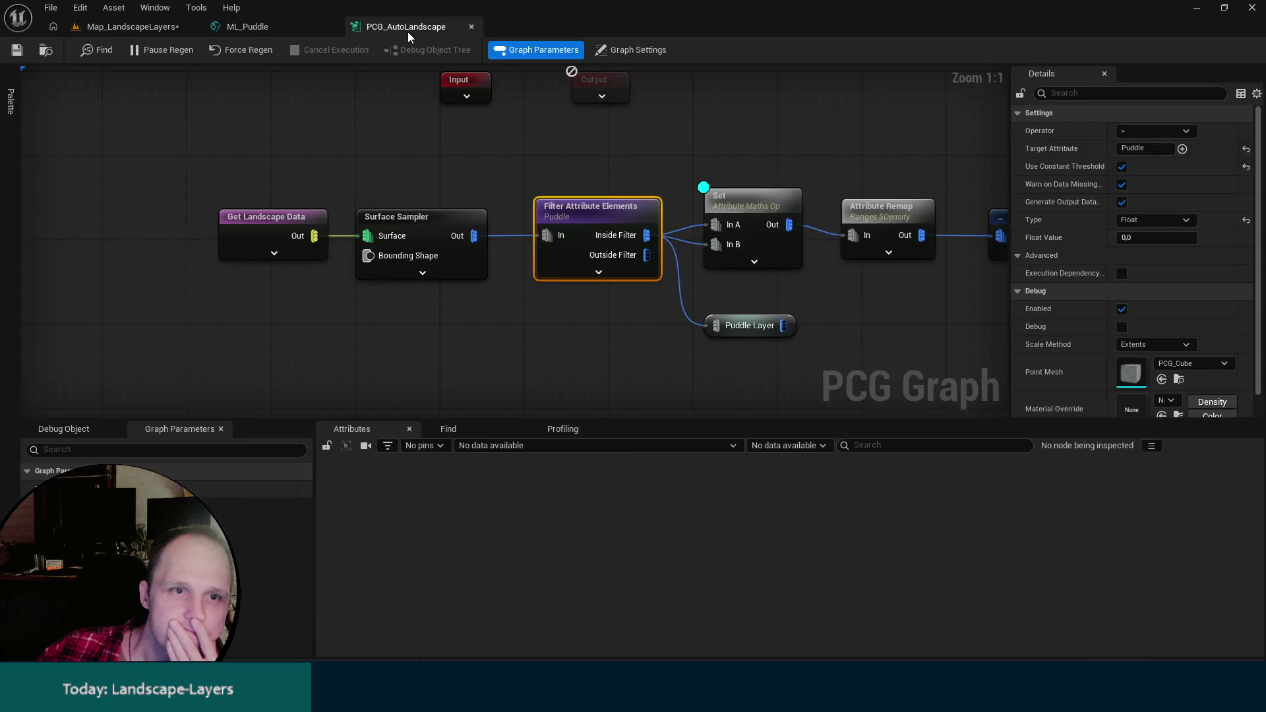
left_click(739, 196)
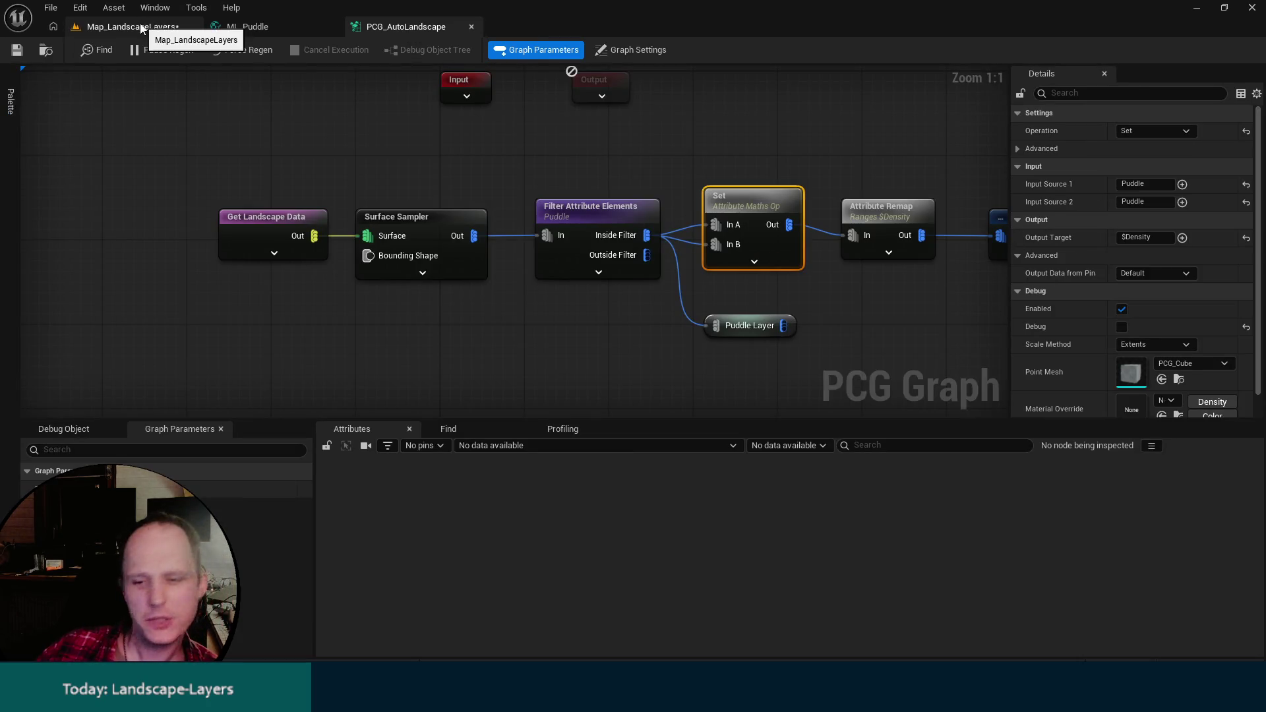
left_click(142, 28)
key("ctrl+s")
Orbit to a new view of the landscape, then switch to the ML_Puddle material layer graph.
mouse_move(695, 249)
left_mouse_down()
mouse_move(633, 264)
mouse_move(779, 230)
mouse_move(744, 347)
mouse_move(658, 379)
mouse_move(752, 324)
left_mouse_up()
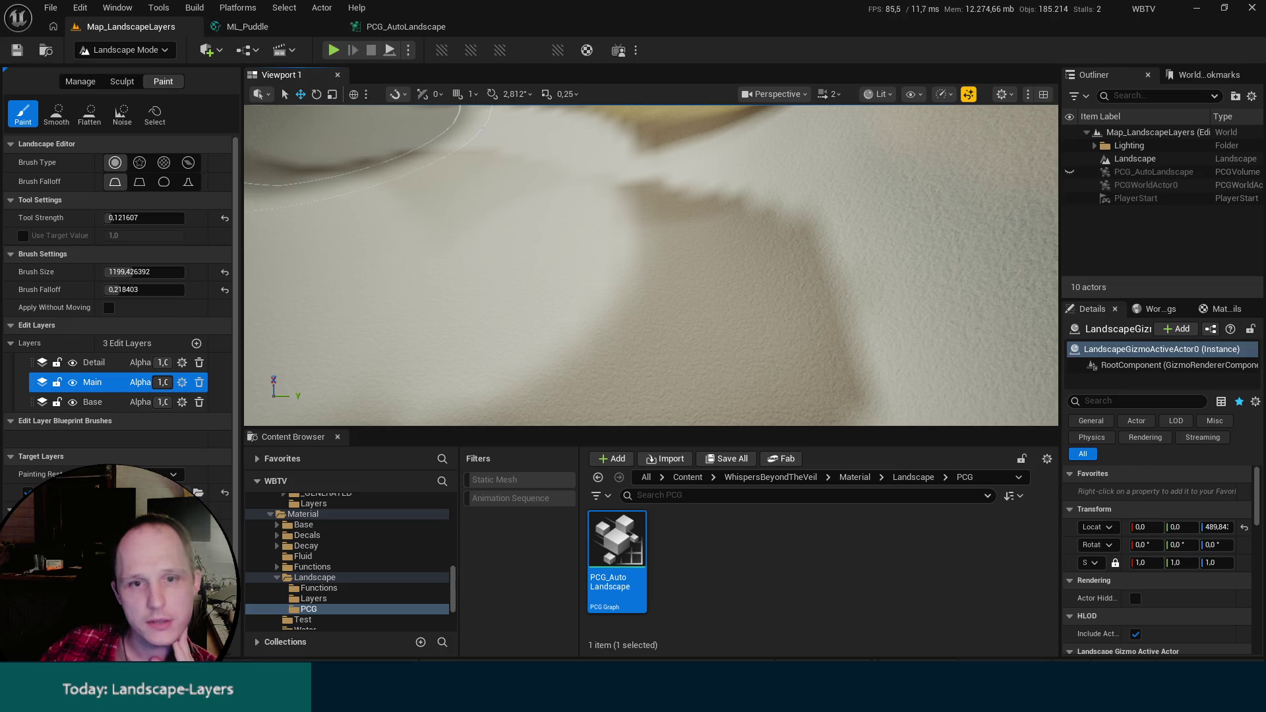
scroll(679, 197, "down", 3)
scroll(652, 264, "down", 5)
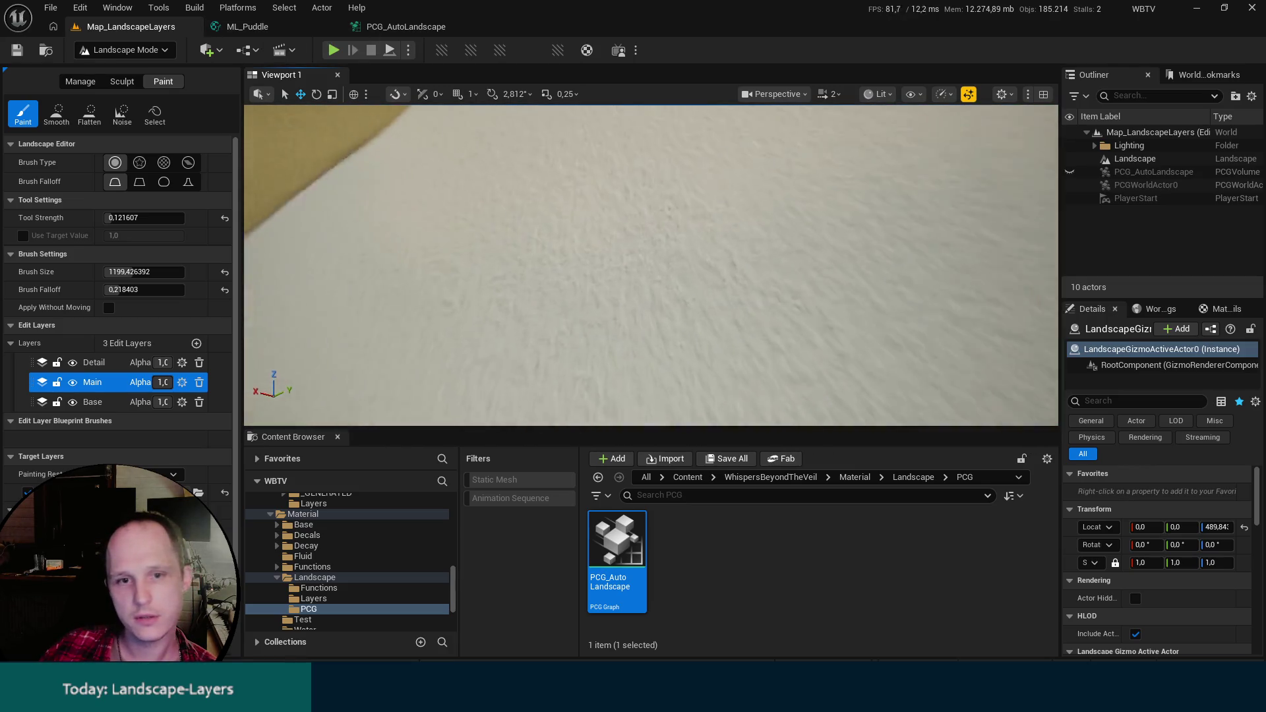
left_click(248, 26)
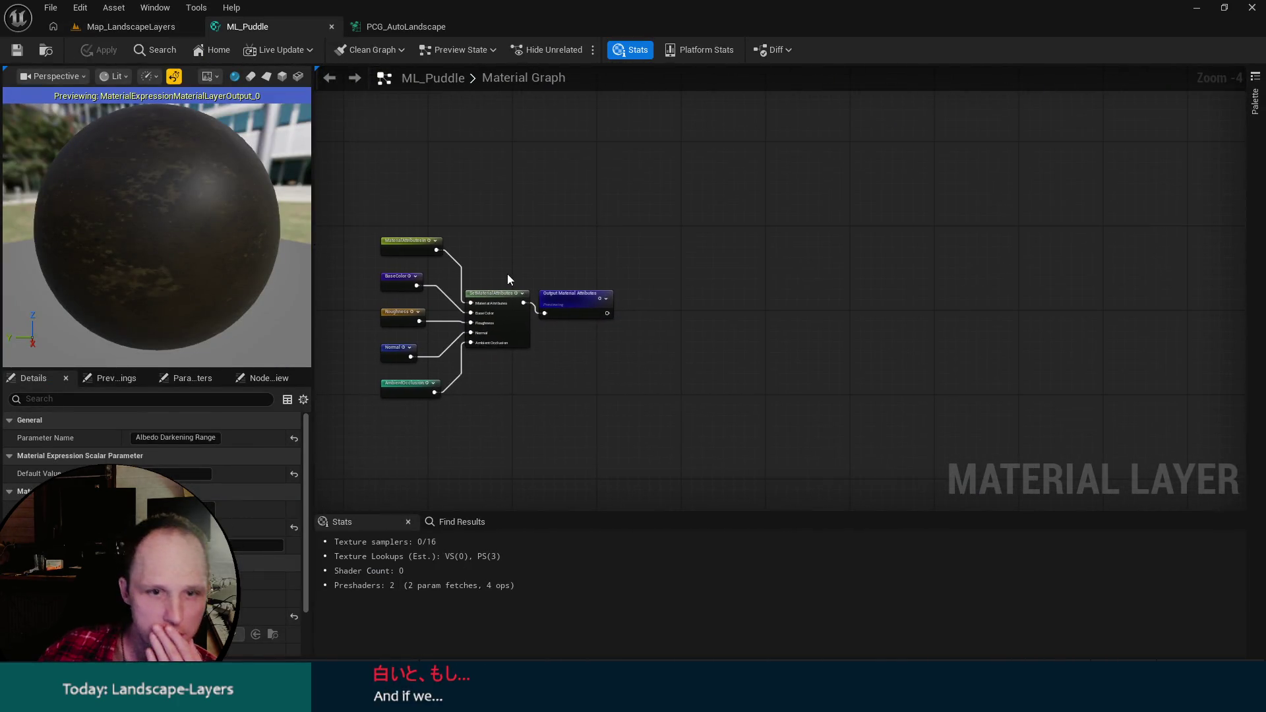
Show the ML_Puddle layer's own properties and orbit the preview sphere.
scroll(507, 274, "up", 3)
left_click(614, 324)
left_click(606, 276)
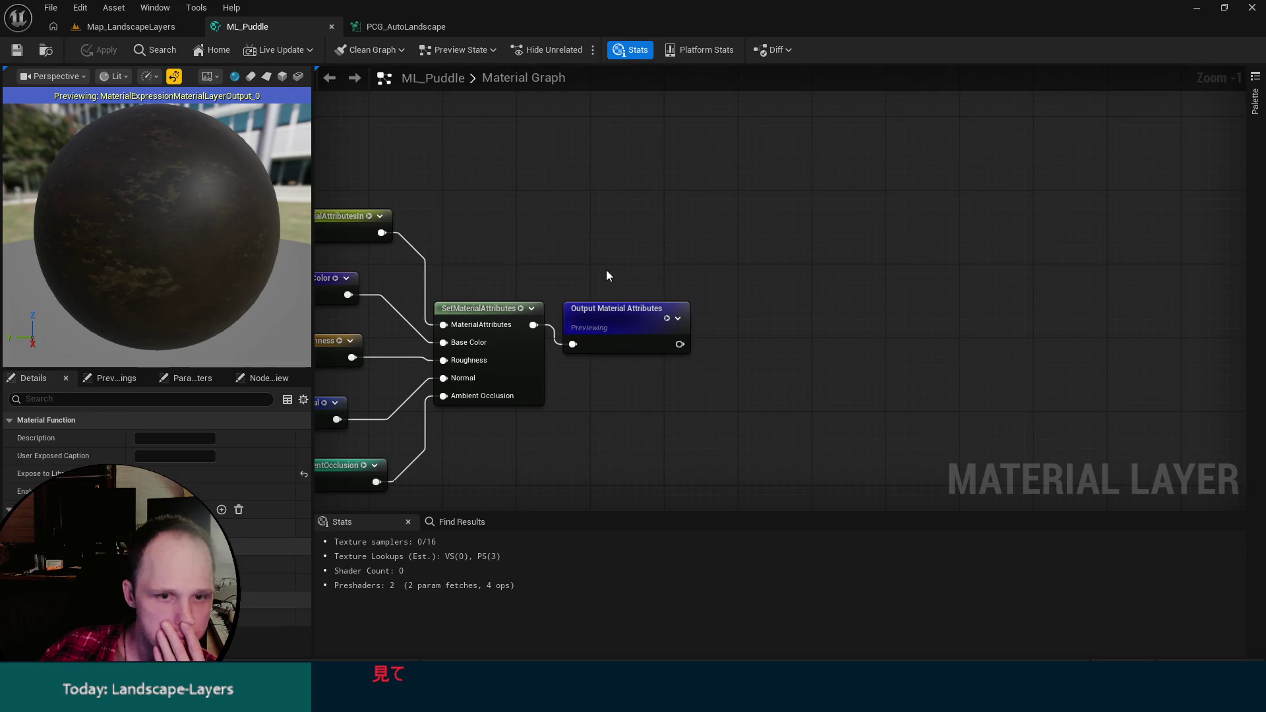
left_click_drag(508, 268, 576, 245)
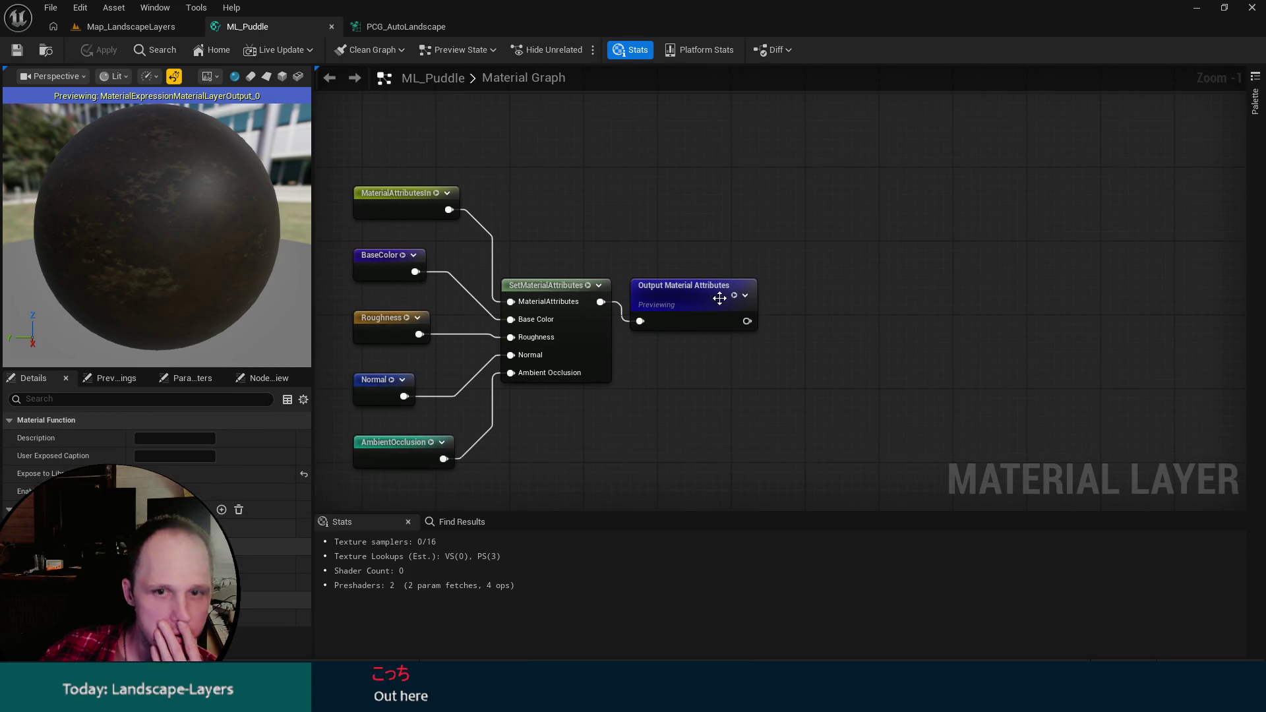
left_click_drag(727, 300, 741, 290)
left_click_drag(172, 224, 131, 224)
Pan past the Opacity Falloff and Blend Normals groups and move constant 1 under Puddle's Layer input.
left_click_drag(379, 251, 816, 208)
mouse_move(529, 311)
left_mouse_down()
mouse_move(1058, 302)
mouse_move(1043, 165)
mouse_move(936, 105)
left_mouse_up()
left_click_drag(593, 429, 713, 222)
mouse_move(395, 462)
left_mouse_down()
mouse_move(631, 263)
mouse_move(613, 198)
mouse_move(594, 455)
mouse_move(600, 296)
mouse_move(632, 373)
mouse_move(910, 393)
left_mouse_up()
scroll(686, 359, "up", 3)
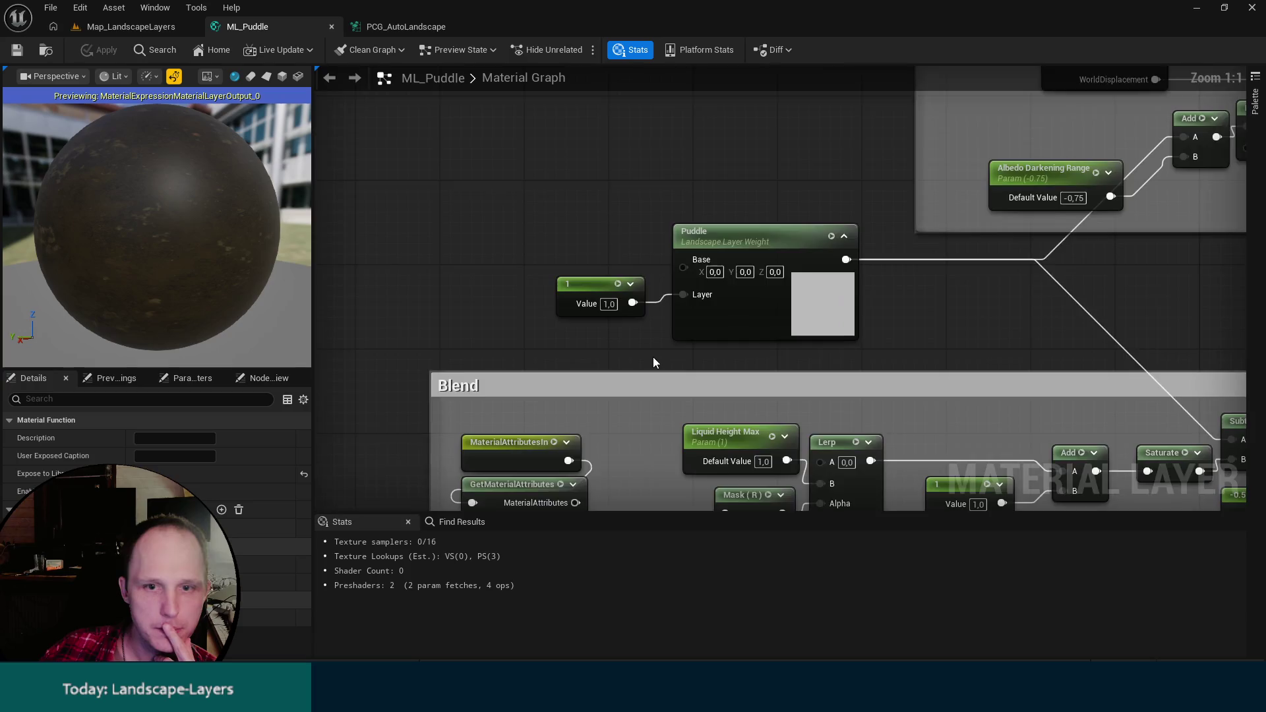
scroll(689, 440, "down", 1)
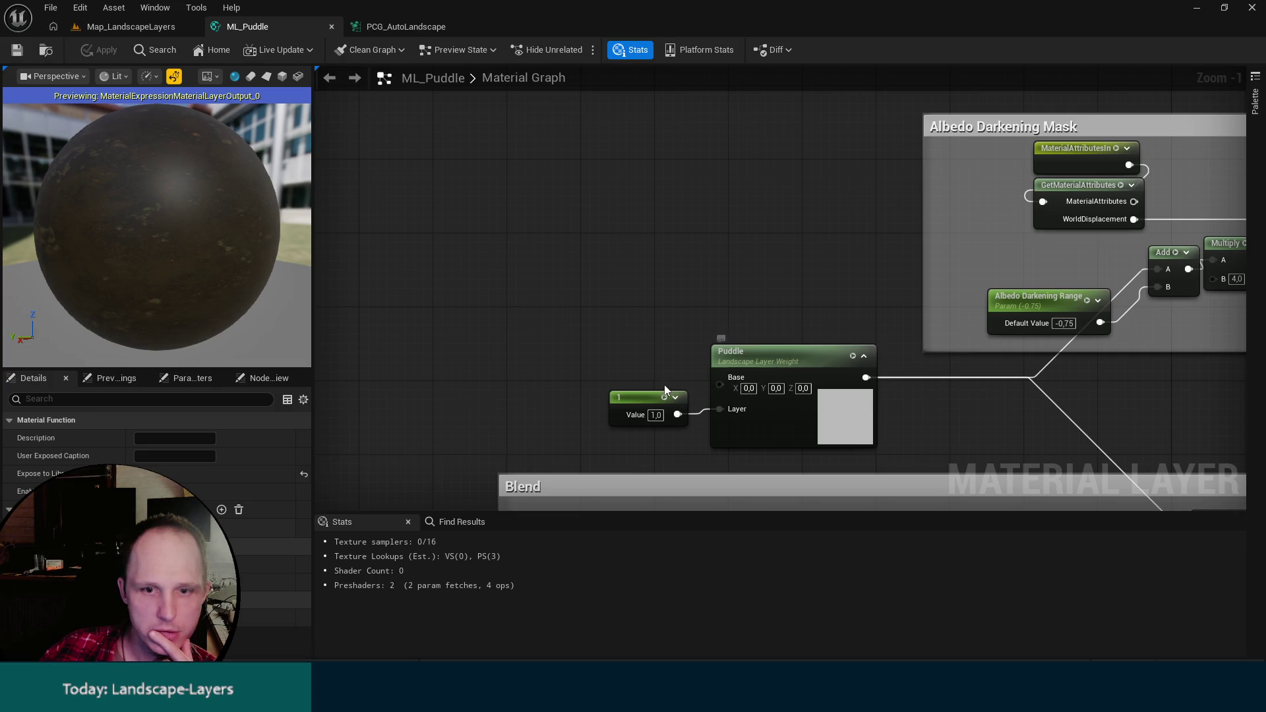
left_click_drag(643, 412, 643, 430)
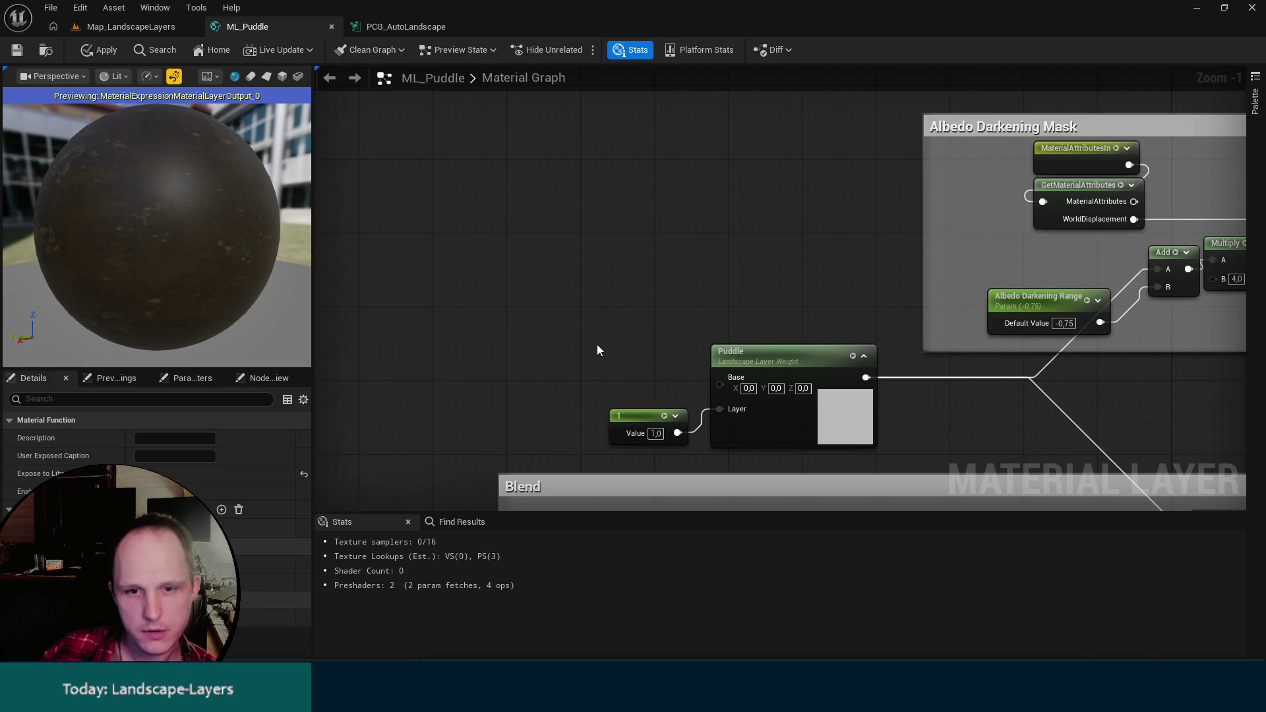
Add a constant wired to Puddle's Base input, test higher values, then reset it to 0.
left_click(598, 350)
left_click_drag(677, 378, 722, 389)
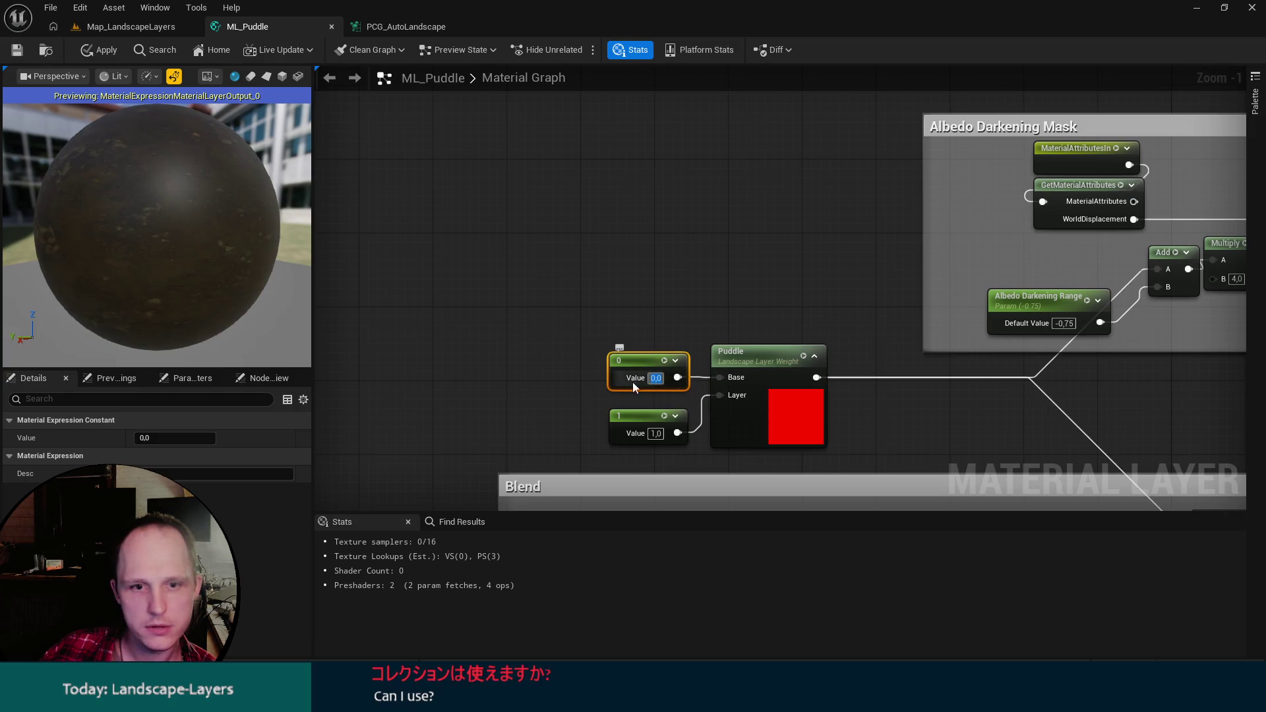
left_click_drag(661, 378, 713, 378)
mouse_move(198, 437)
left_mouse_down()
mouse_move(140, 437)
mouse_move(172, 437)
left_mouse_up()
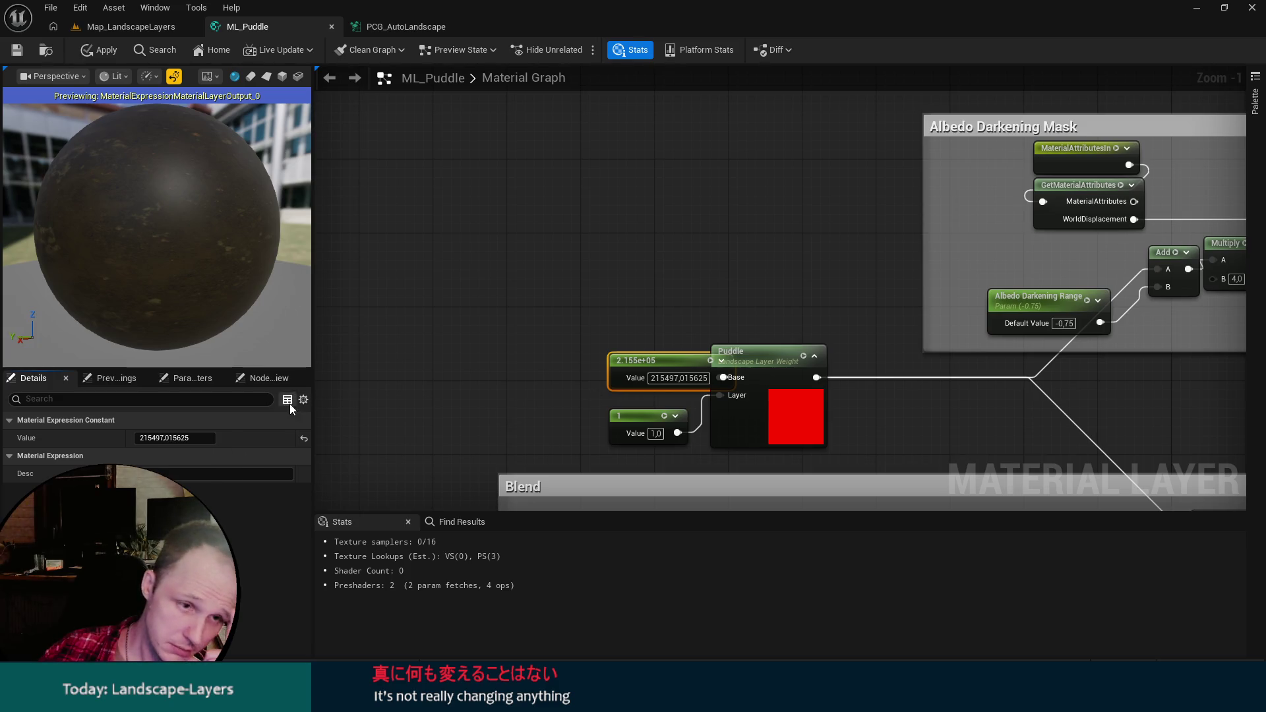
left_click(304, 438)
Inspect the Puddle layer weight node and follow the Albedo Darkening Mask chain to its end.
mouse_move(609, 374)
left_mouse_down()
mouse_move(447, 388)
mouse_move(505, 488)
mouse_move(517, 393)
mouse_move(585, 350)
left_mouse_up()
left_click(402, 320)
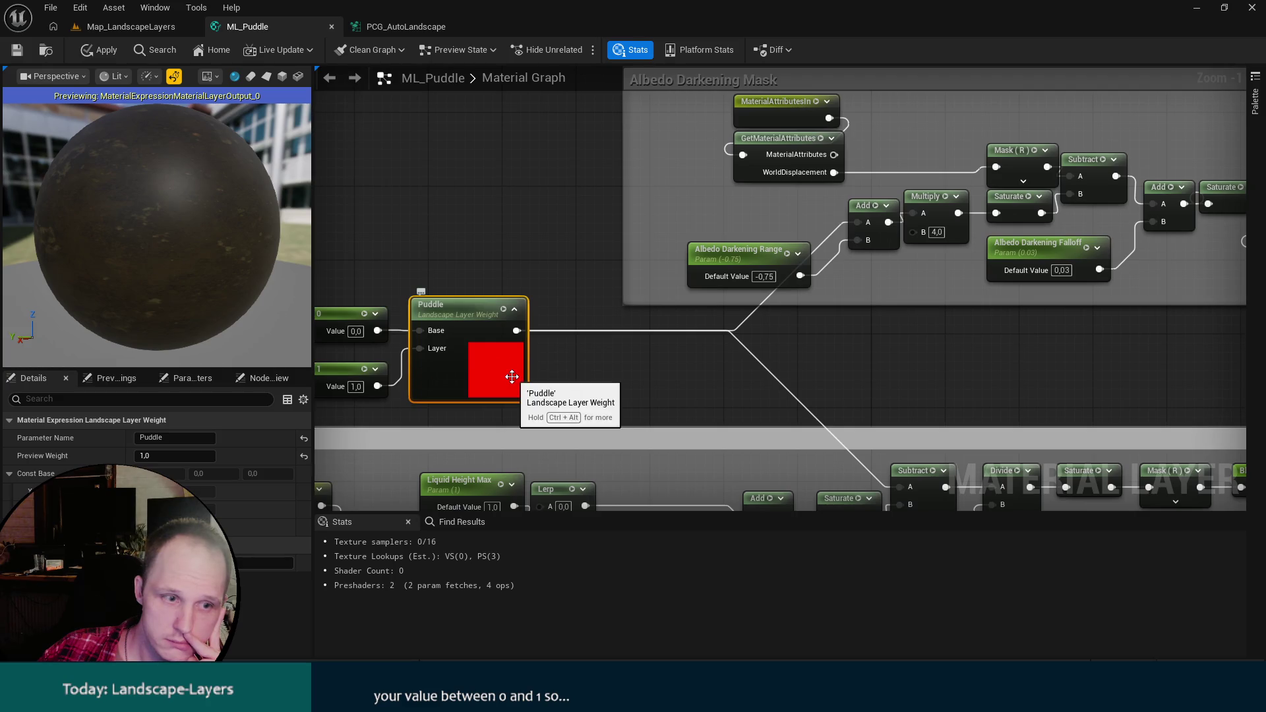
mouse_move(820, 369)
left_mouse_down()
mouse_move(723, 368)
mouse_move(623, 401)
mouse_move(520, 398)
left_mouse_up()
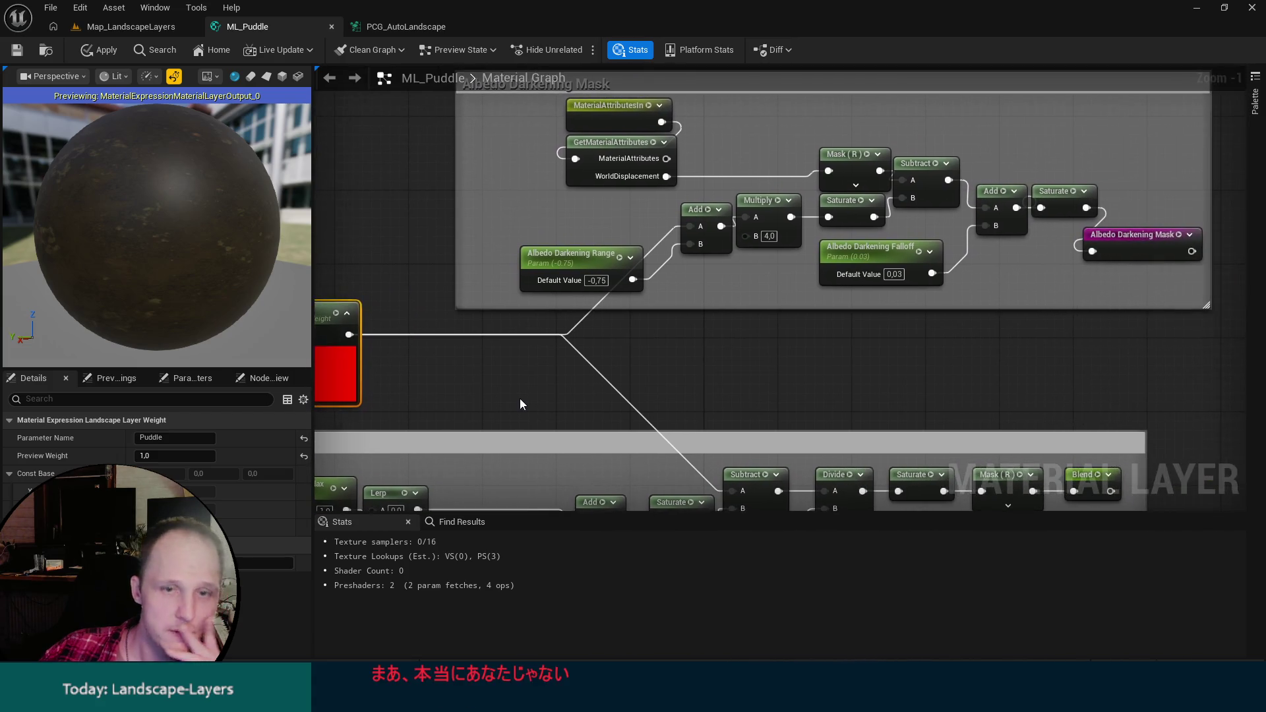
left_click_drag(757, 359, 510, 386)
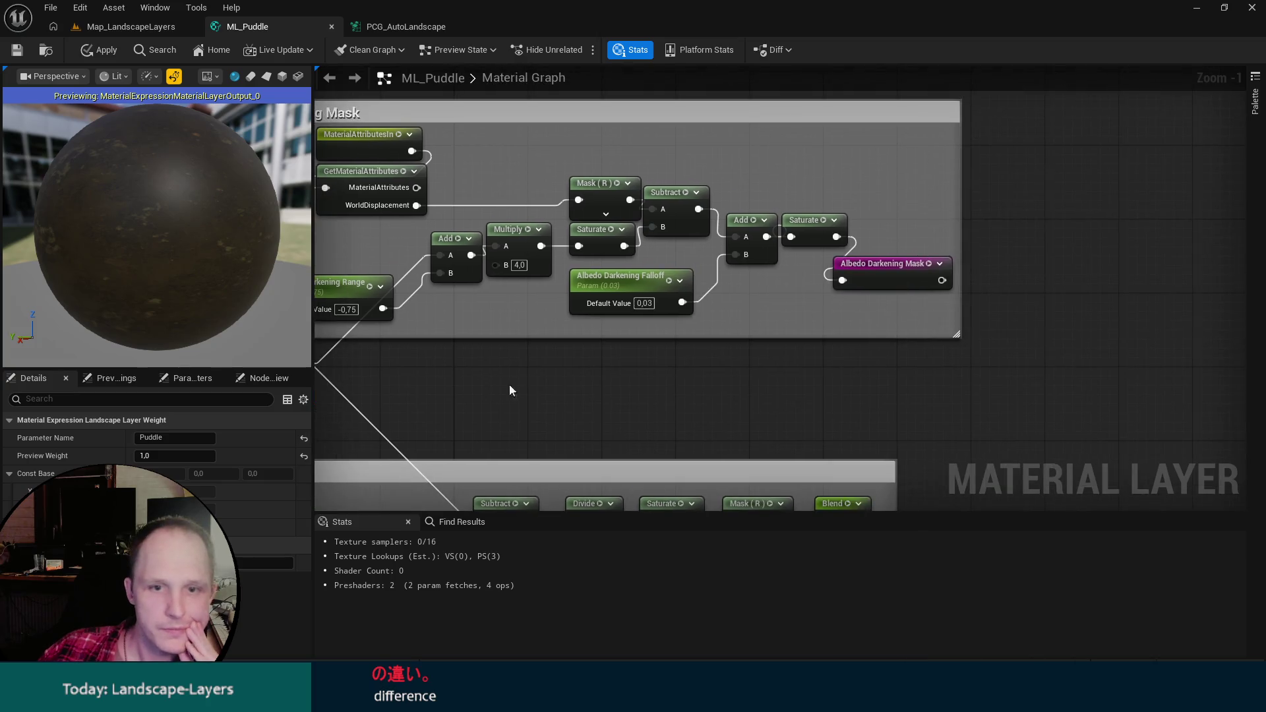
left_click_drag(892, 333, 684, 367)
Widen the Albedo Darkening Mask comment box and show the Layers folder in the Content Drawer.
left_click_drag(757, 269, 841, 270)
left_click_drag(701, 328, 757, 282)
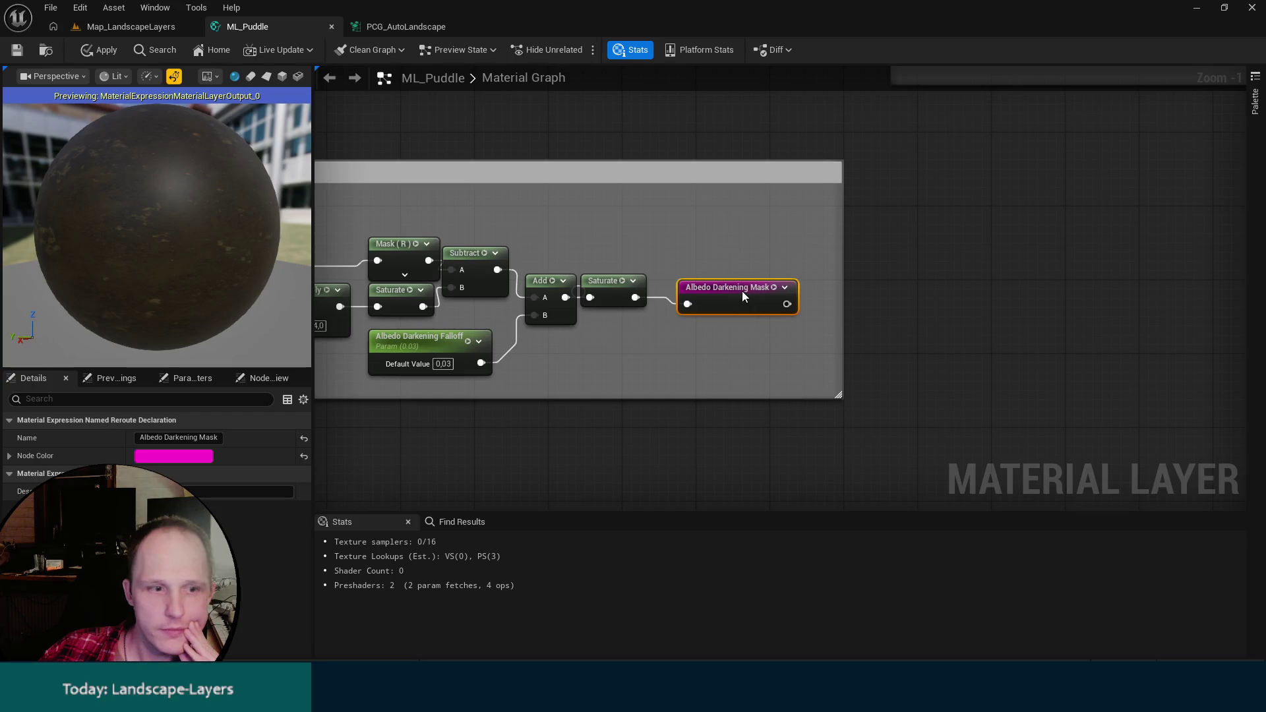
left_click(738, 284, "ctrl")
left_click_drag(891, 253, 667, 280)
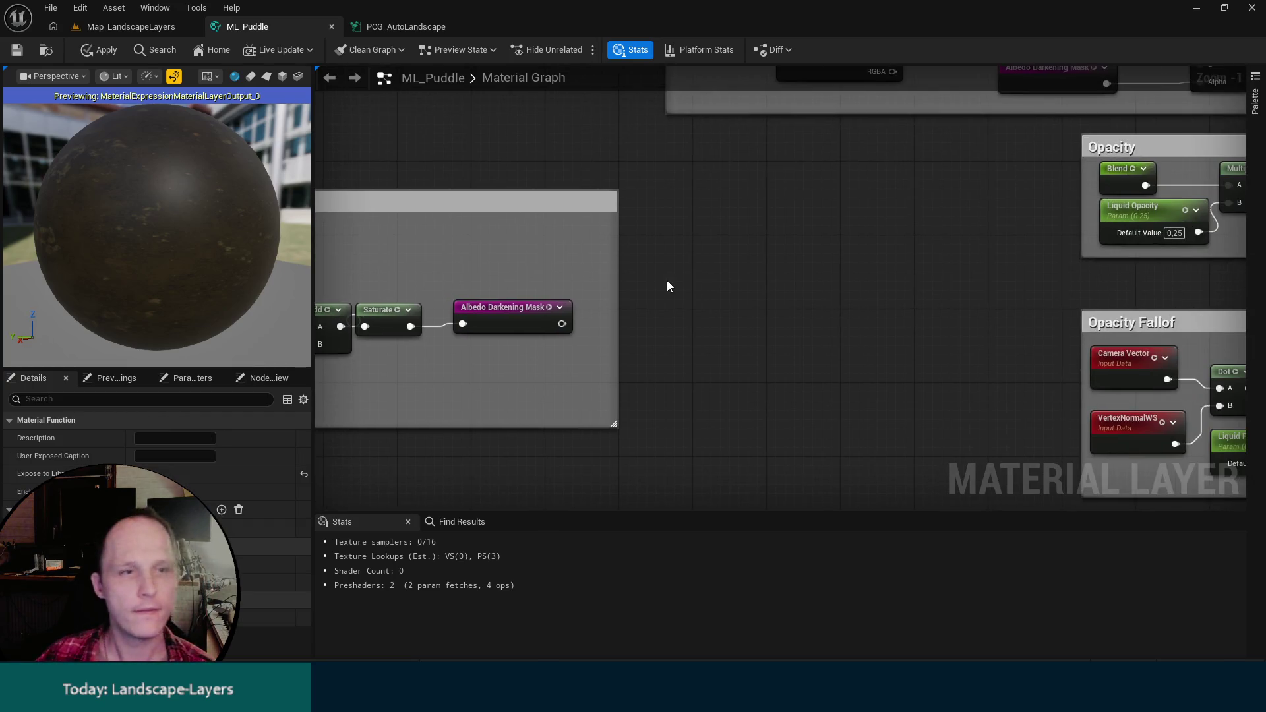
key("ctrl+space")
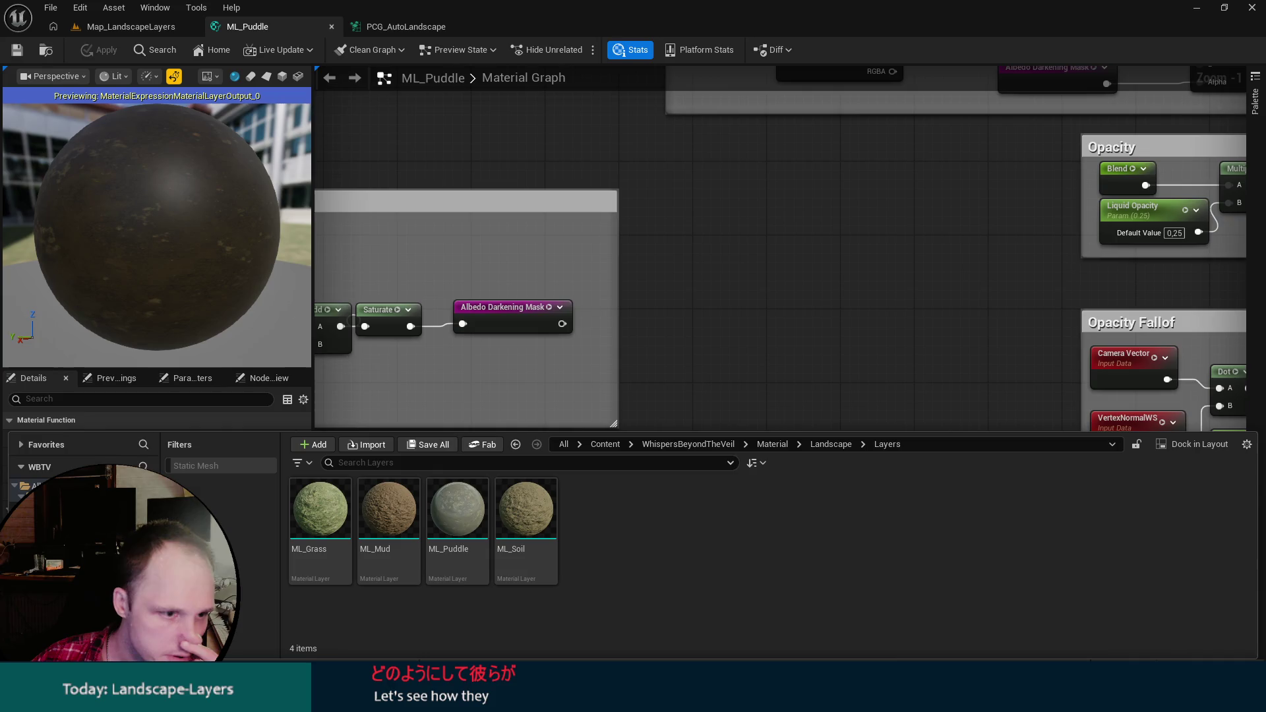
Search the content for 'Puddle' and open MF_PuddleLayer's Reference Viewer.
left_click(26, 496)
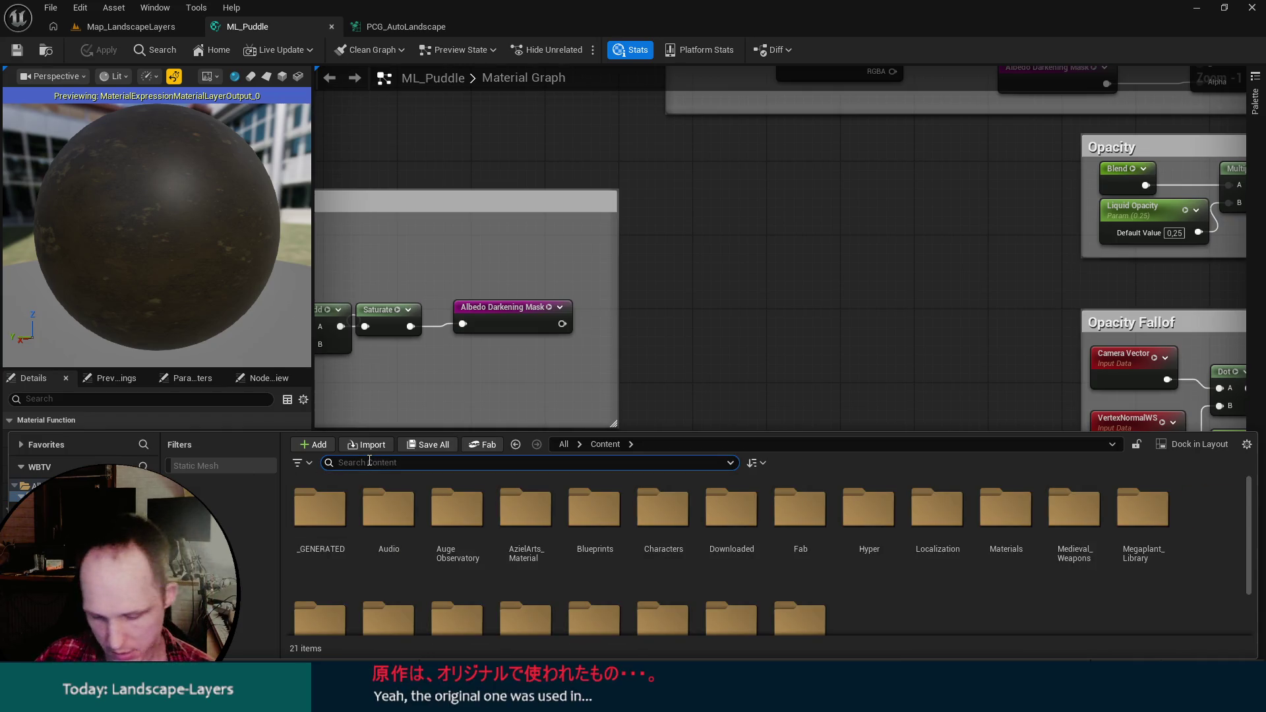
type("Puddle")
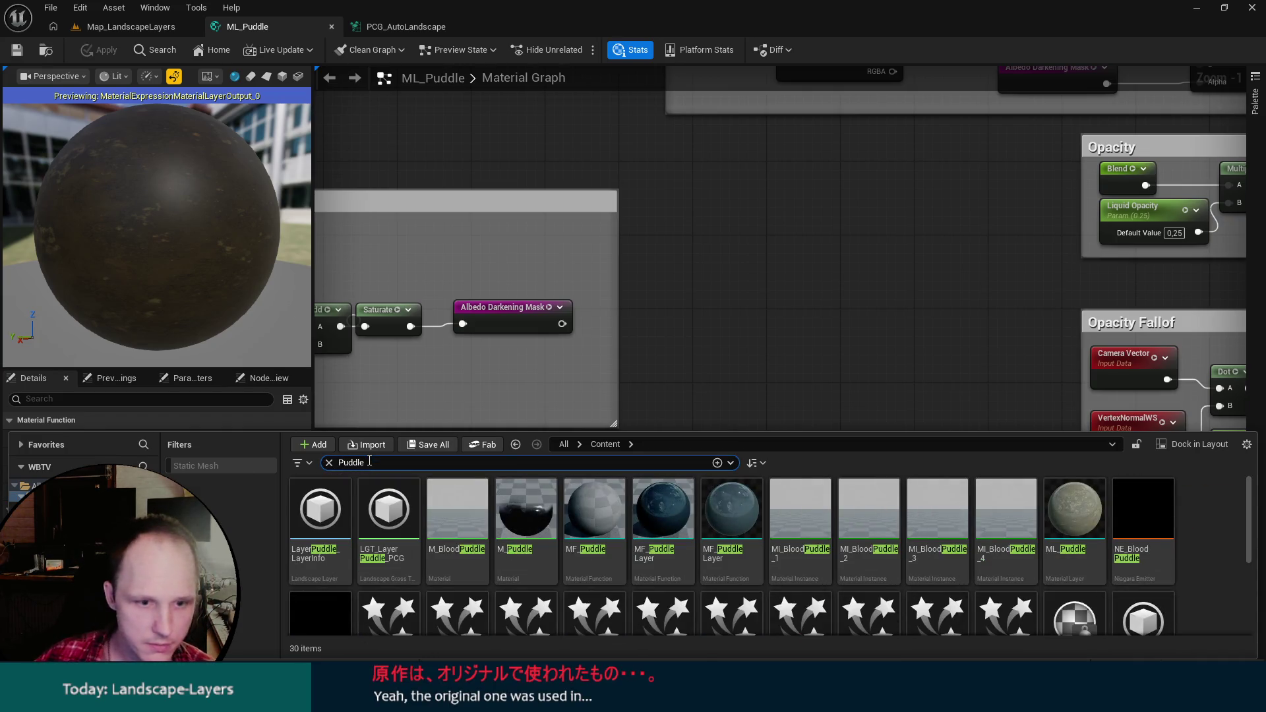
left_click(677, 526)
right_click(677, 525)
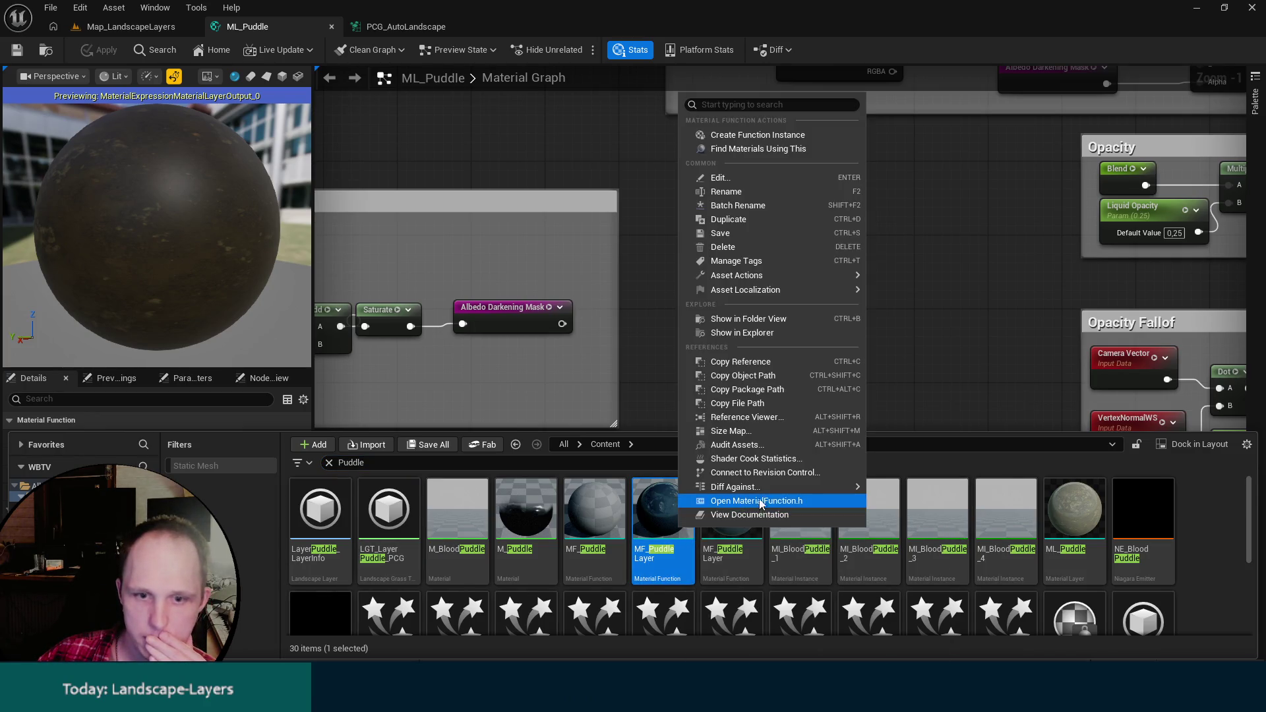
left_click(742, 416)
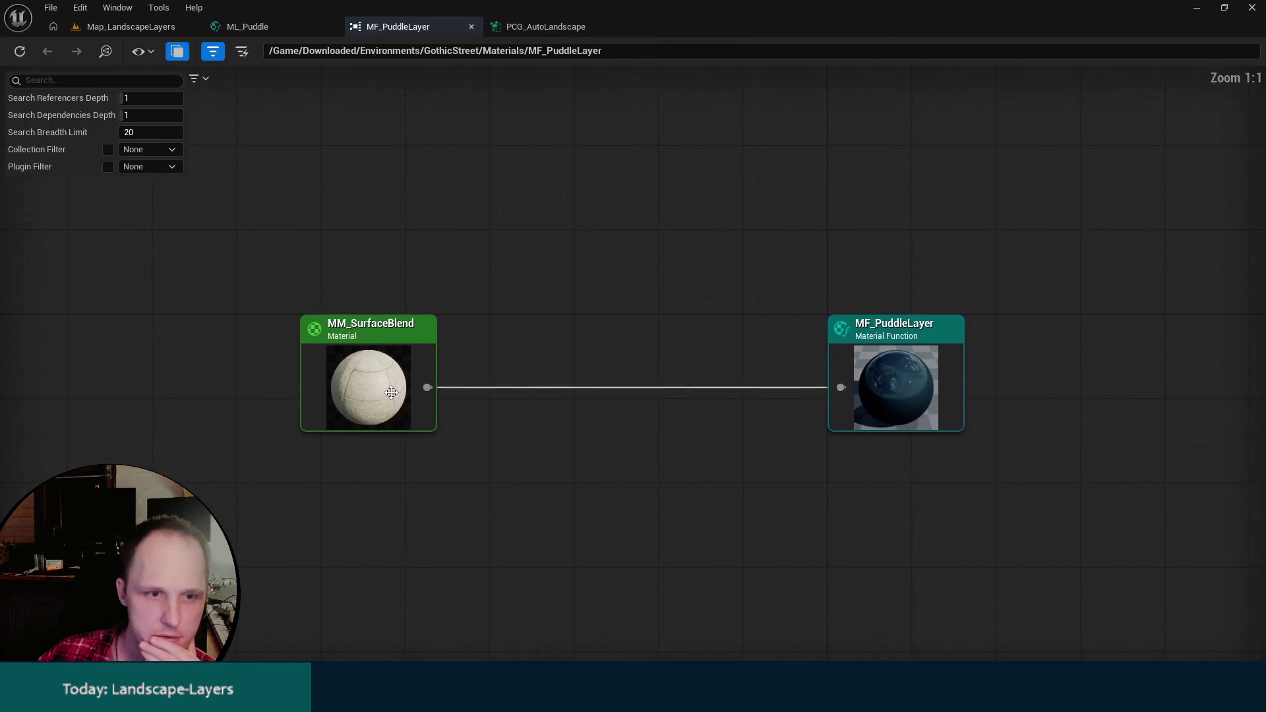
Browse to the referencing MM_SurfaceBlend material and open it for editing.
right_click(391, 388)
left_click(469, 433)
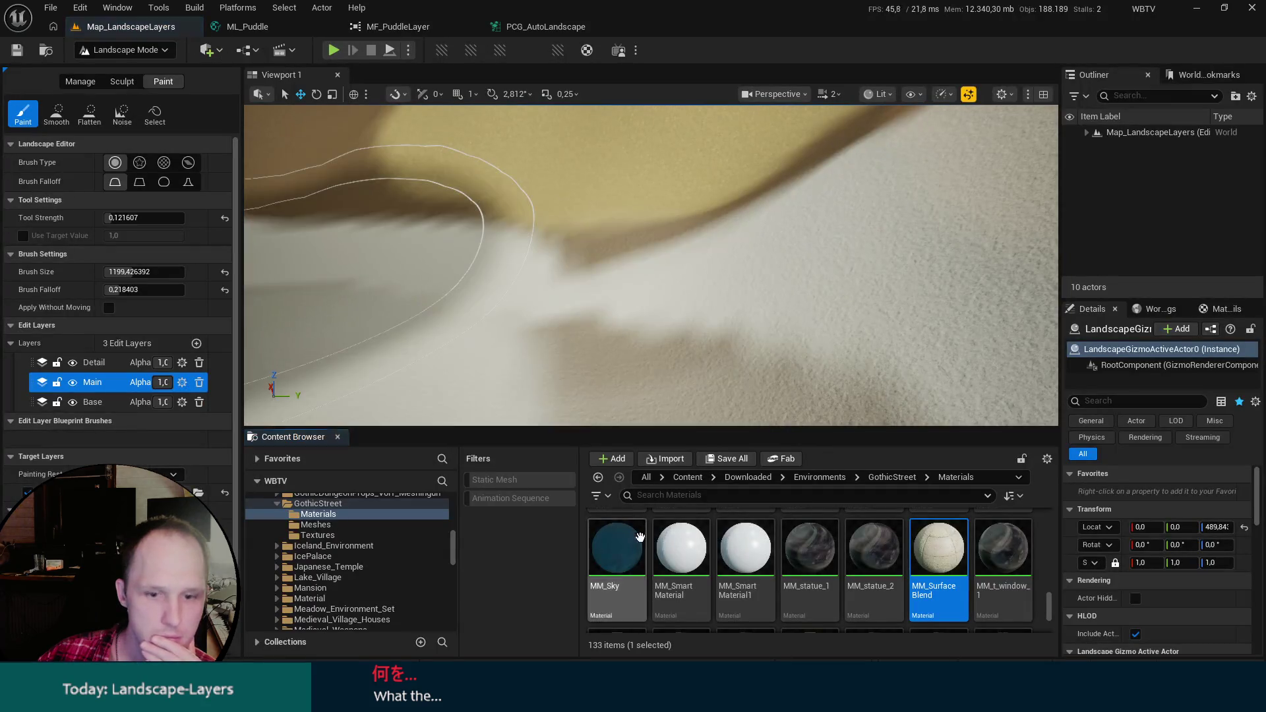
double_click(937, 547)
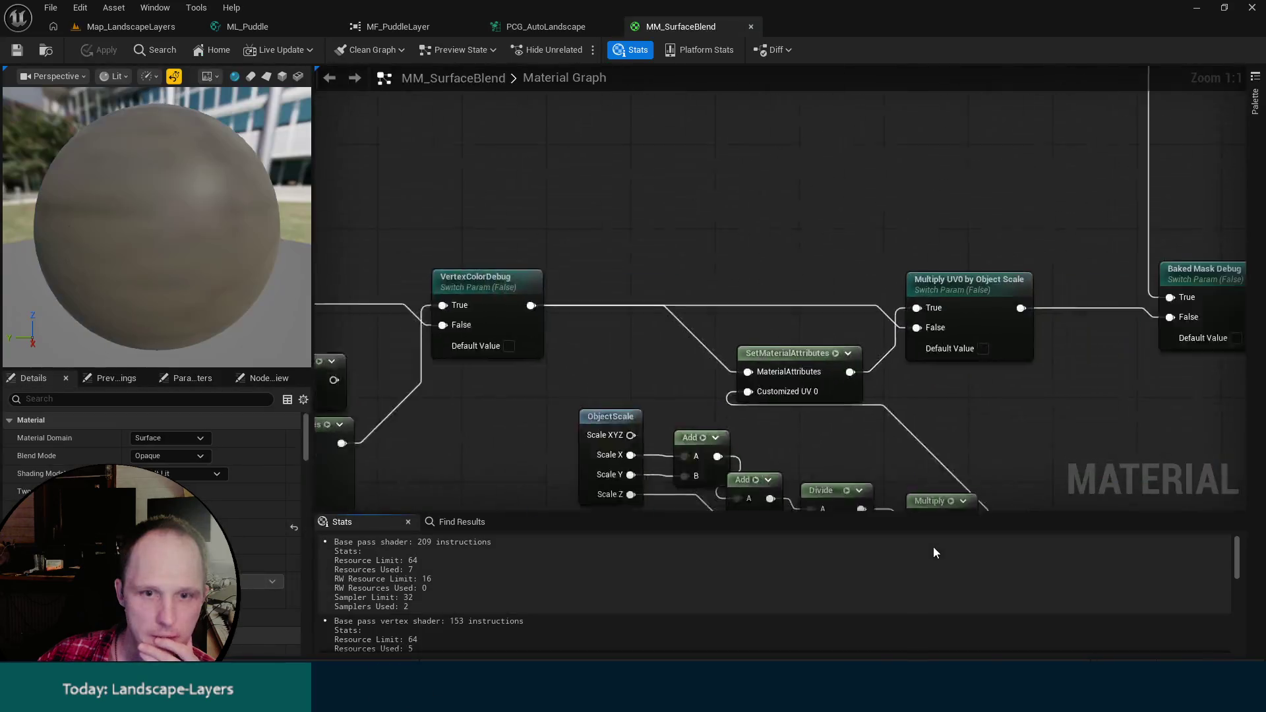
left_click(724, 364)
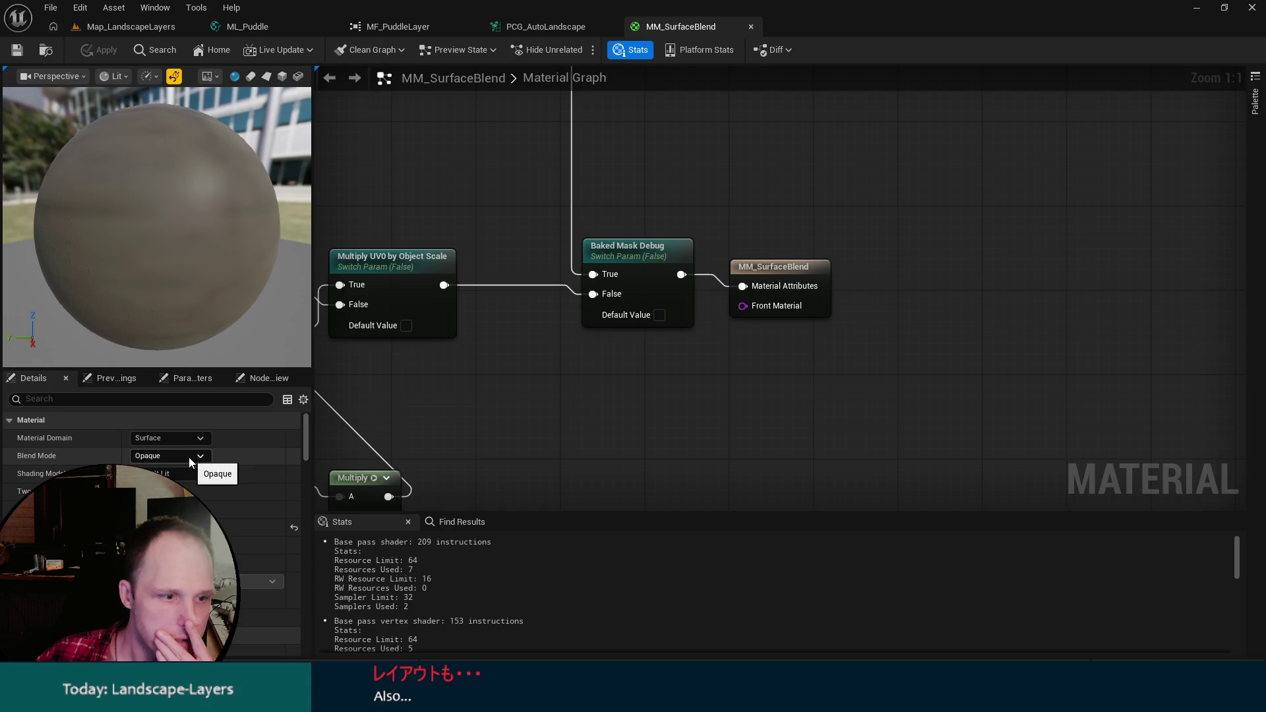
left_click_drag(545, 376, 567, 412)
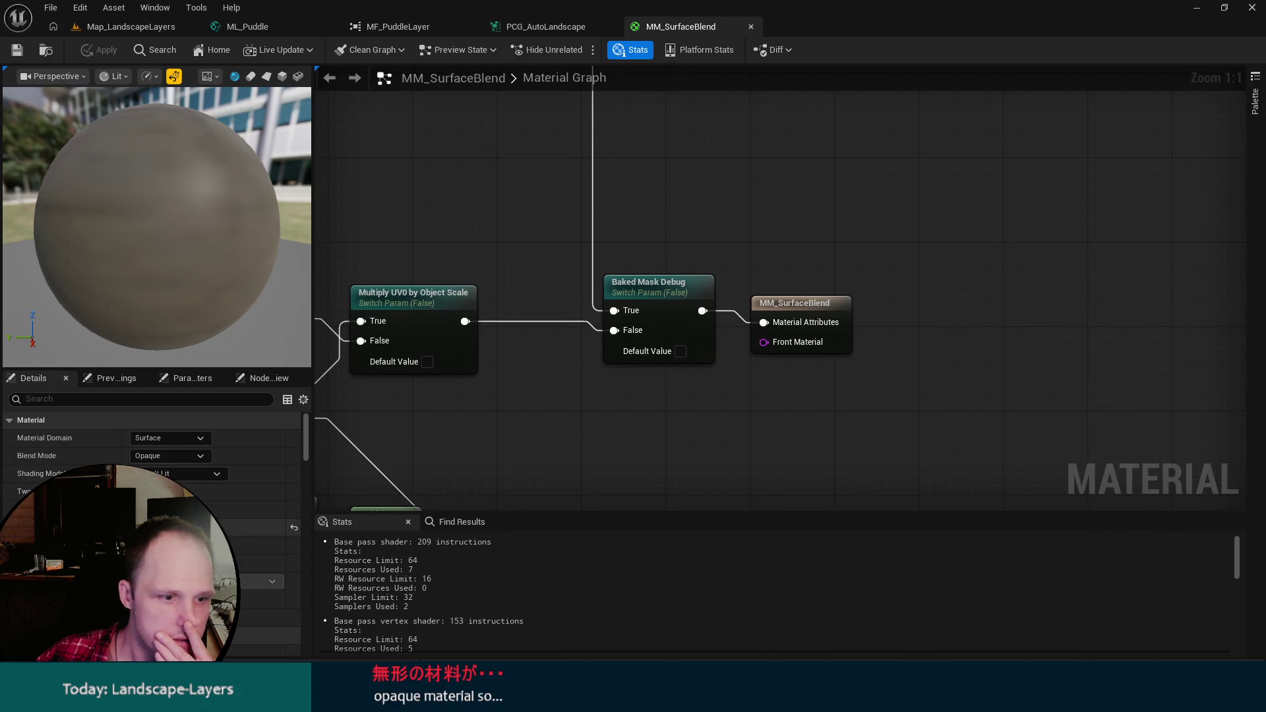
scroll(152, 448, "down", 1)
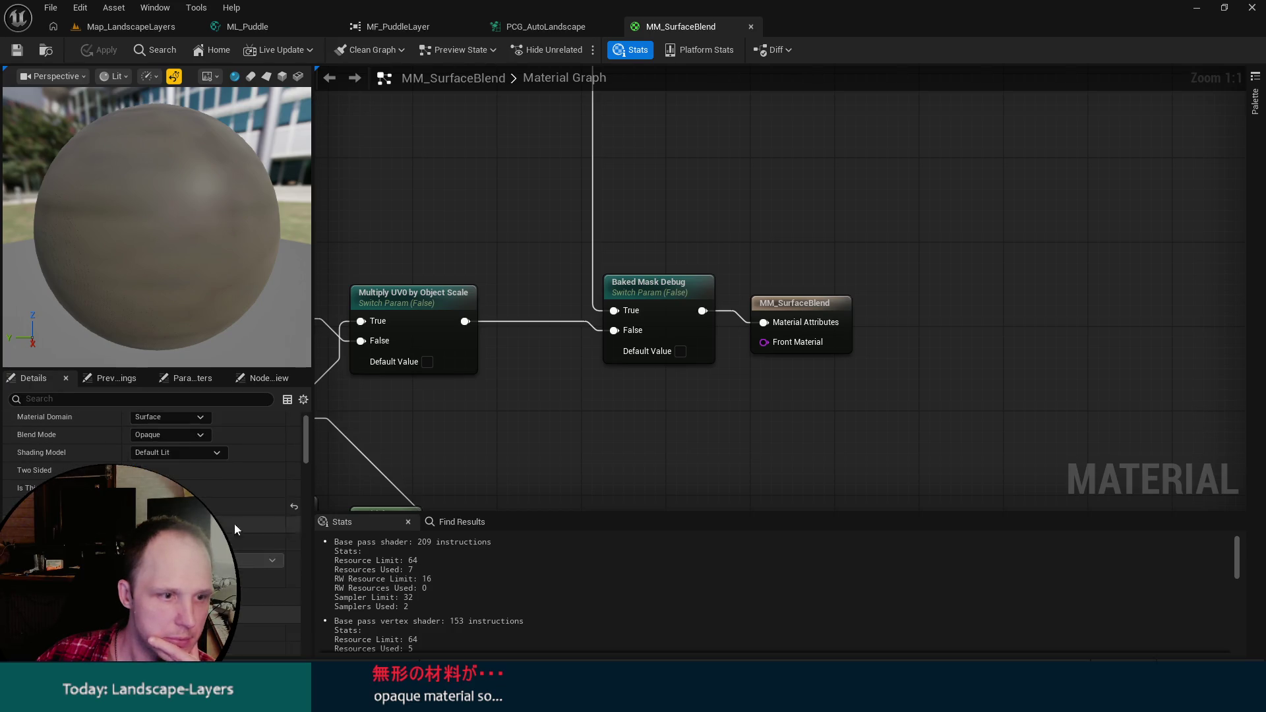
scroll(584, 447, "down", 2)
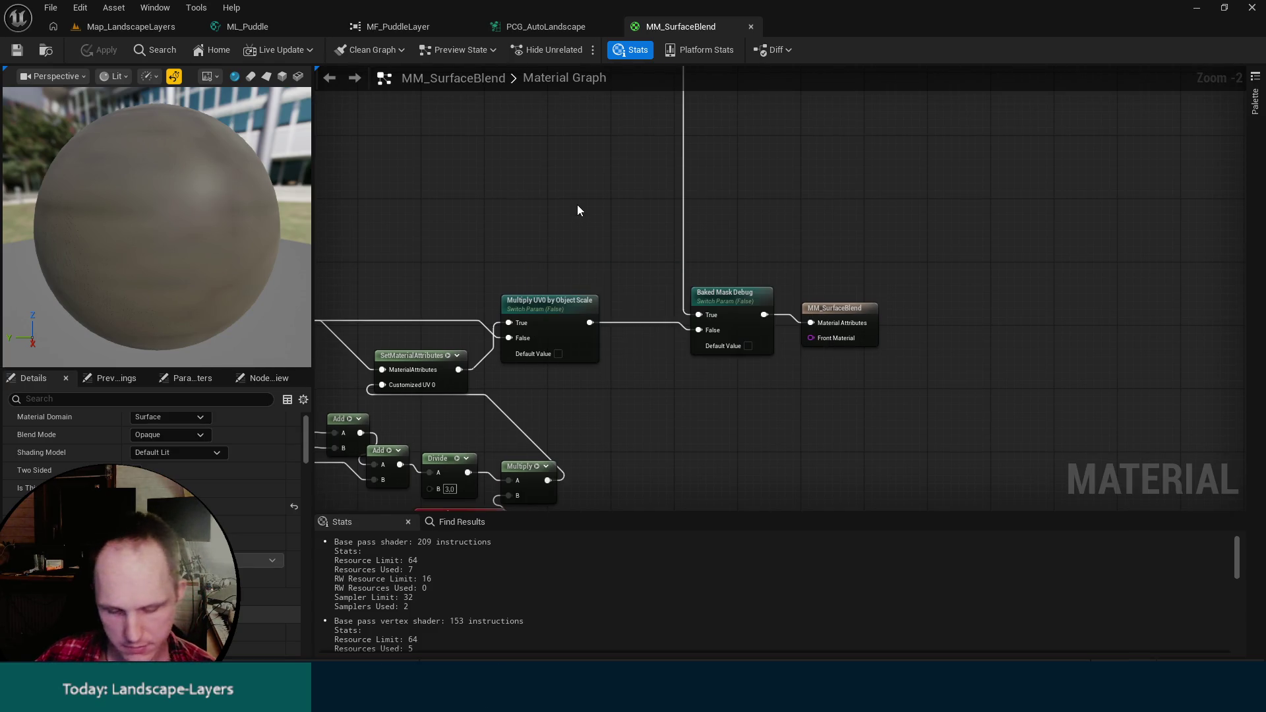
key("ctrl+f")
Find 'Puddle' in MM_SurfaceBlend and jump to MF_PuddleLayer, Use Puddle Layer, Metal and Specular results.
type("Puddle")
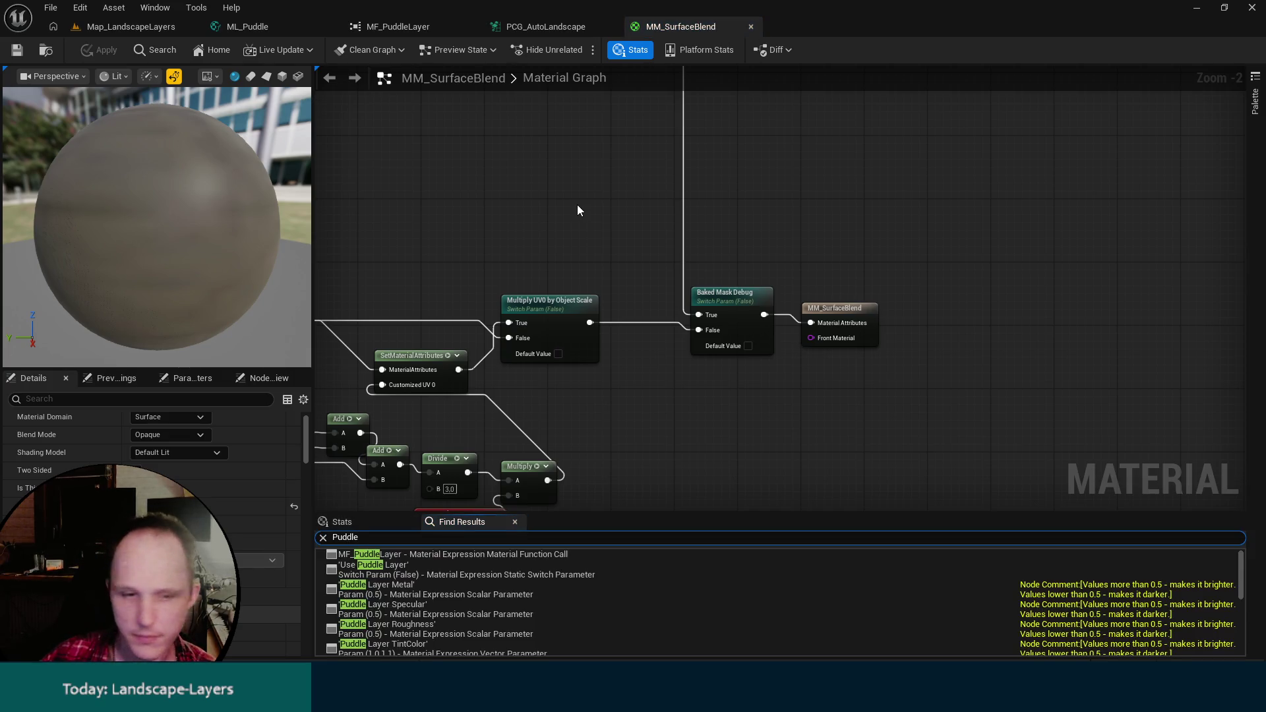
left_click(444, 553)
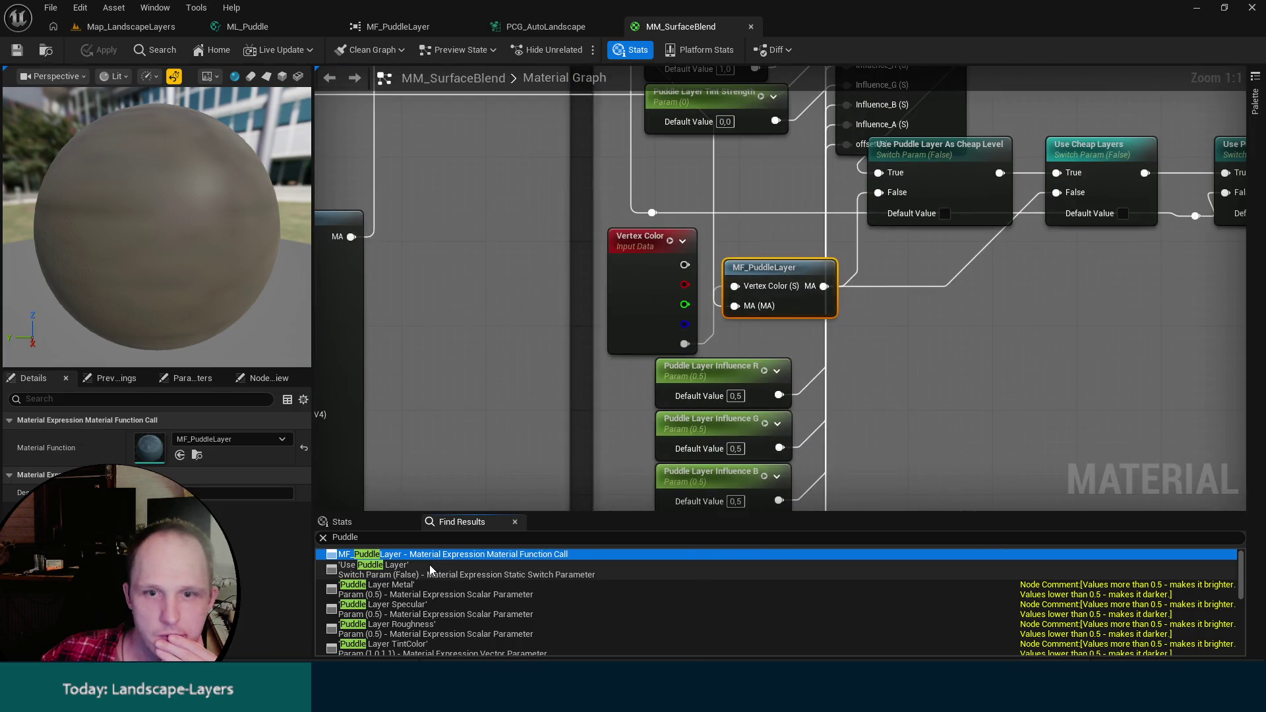
left_click(397, 570)
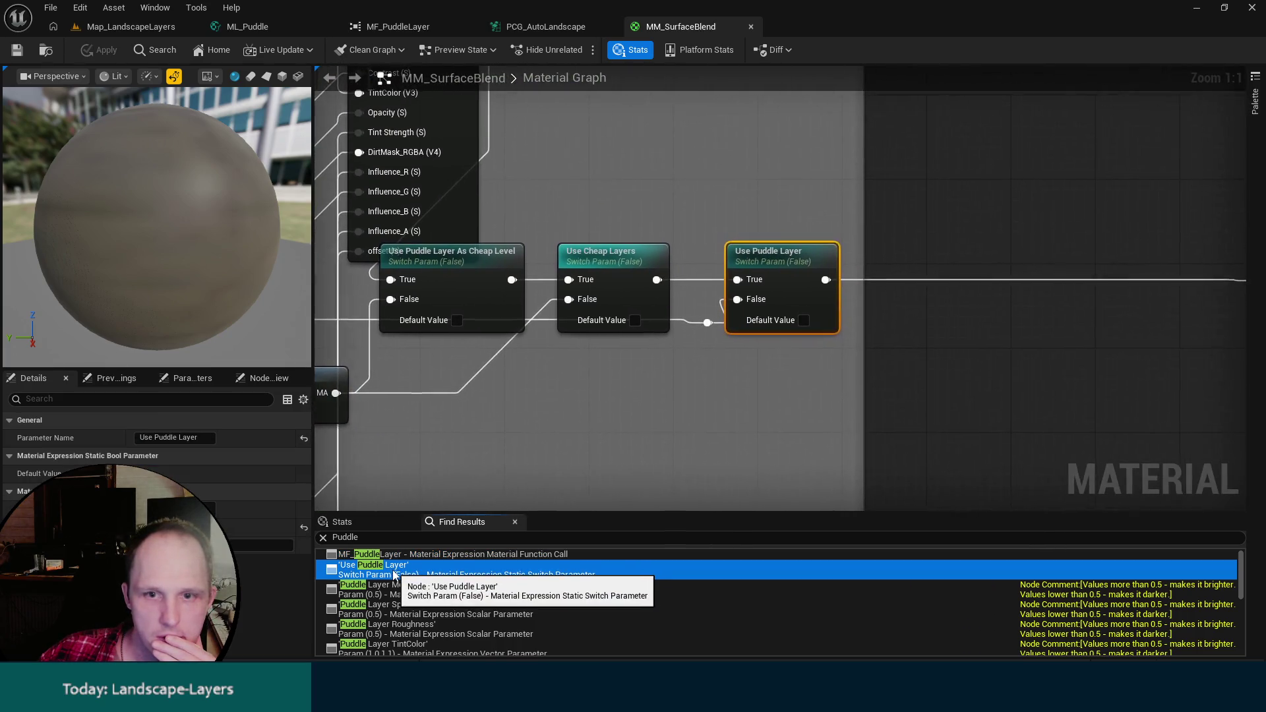
left_click(385, 593)
left_click(386, 601)
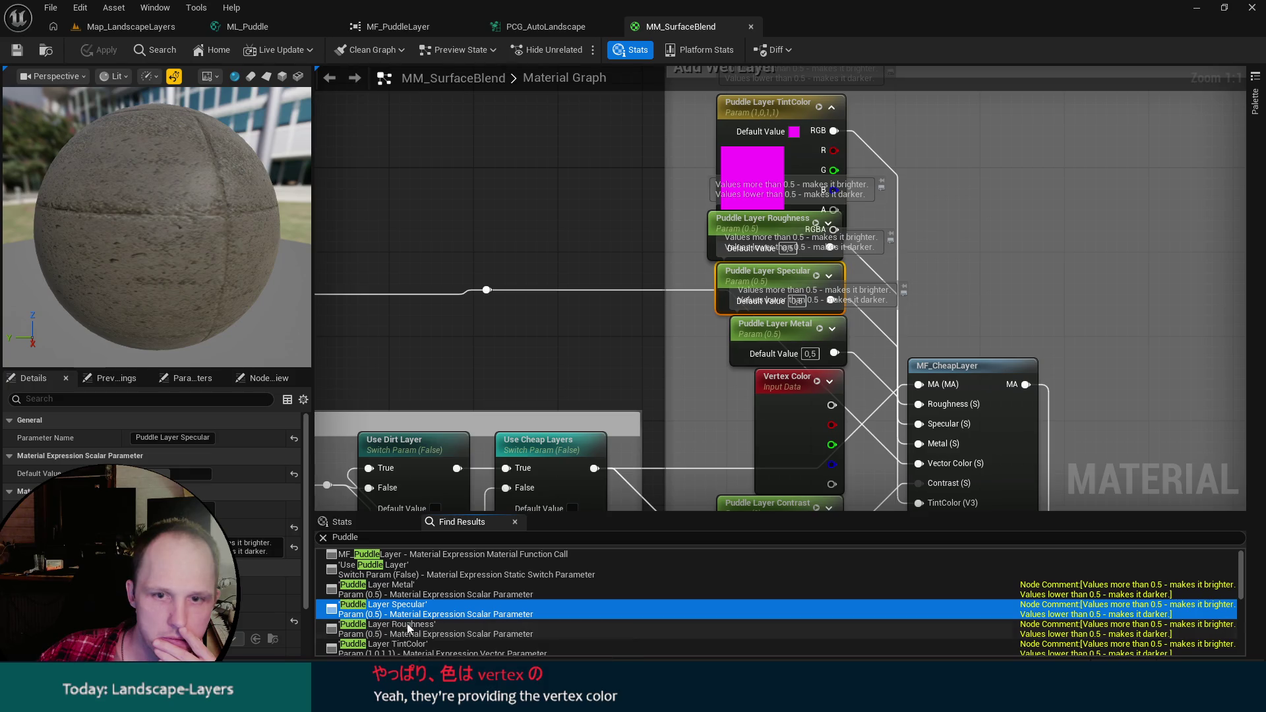
Inspect the MF_PuddleLayer node and pan across MF_CheapLayer, puddle parameters and switch nodes.
mouse_move(1015, 263)
left_mouse_down()
mouse_move(951, 174)
mouse_move(888, 286)
mouse_move(836, 136)
mouse_move(872, 184)
mouse_move(811, 214)
mouse_move(749, 216)
mouse_move(693, 93)
mouse_move(720, 305)
left_mouse_up()
left_click(626, 297)
left_click_drag(626, 296, 493, 411)
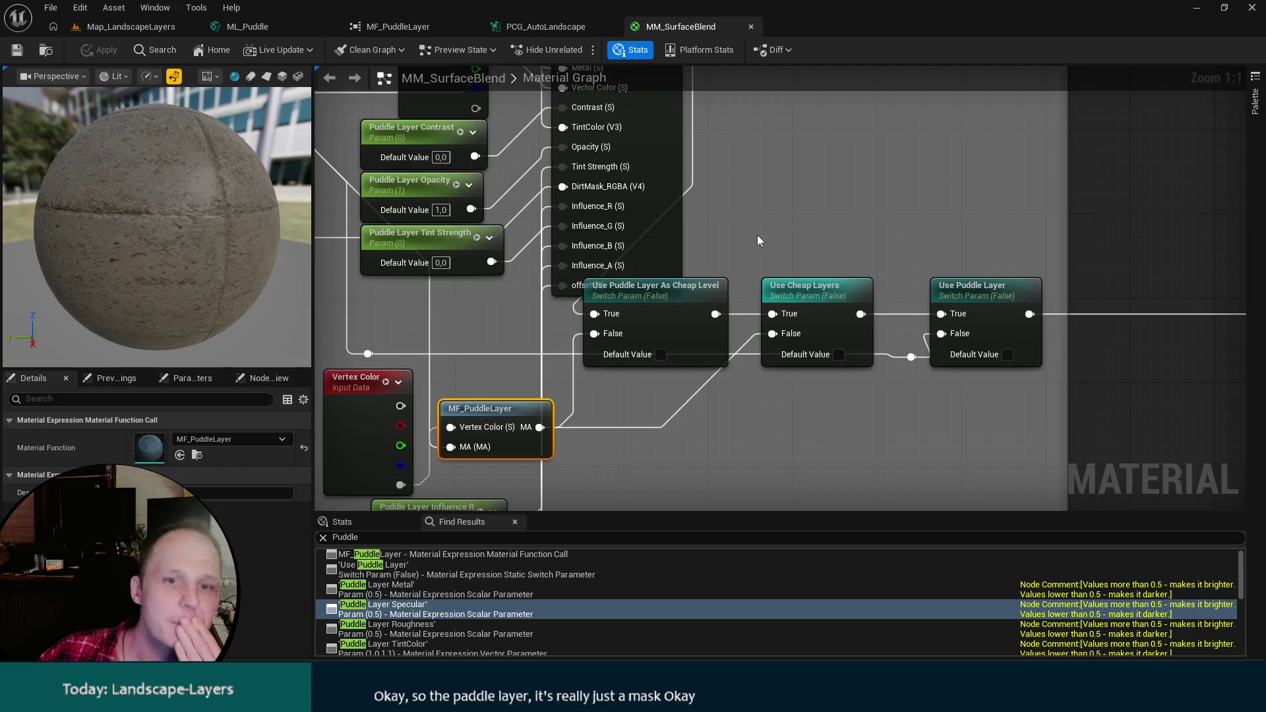
left_click_drag(720, 186, 851, 356)
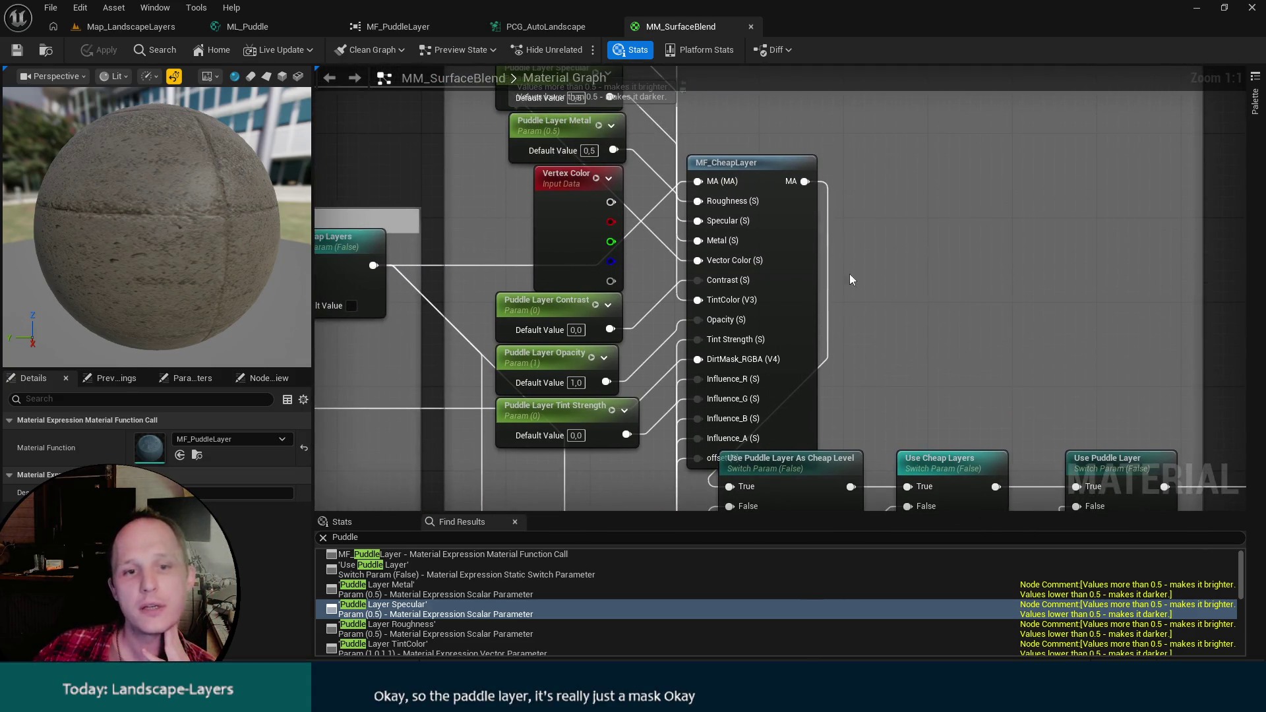
mouse_move(873, 223)
left_mouse_down()
mouse_move(870, 147)
mouse_move(763, 116)
left_mouse_up()
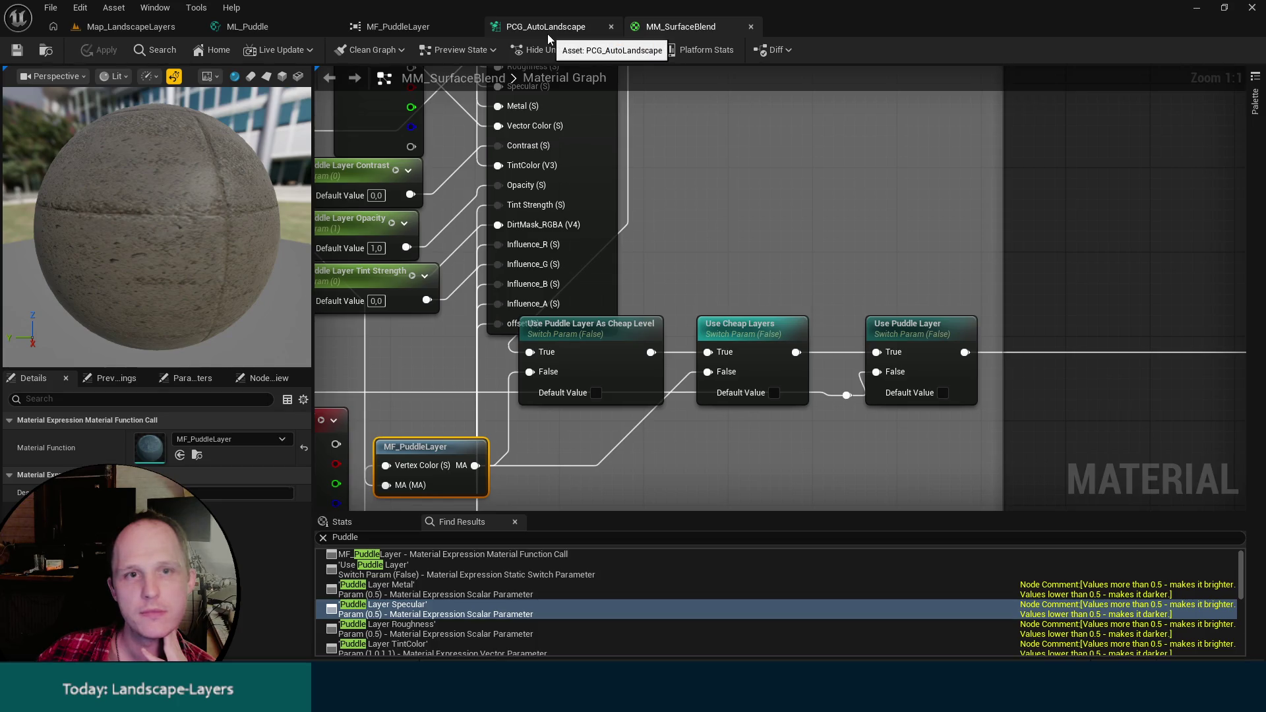
Switch to the ML_Puddle material layer and pan its graph to see more nodes.
left_click(237, 24)
left_click_drag(385, 149, 676, 175)
scroll(493, 169, "down", 5)
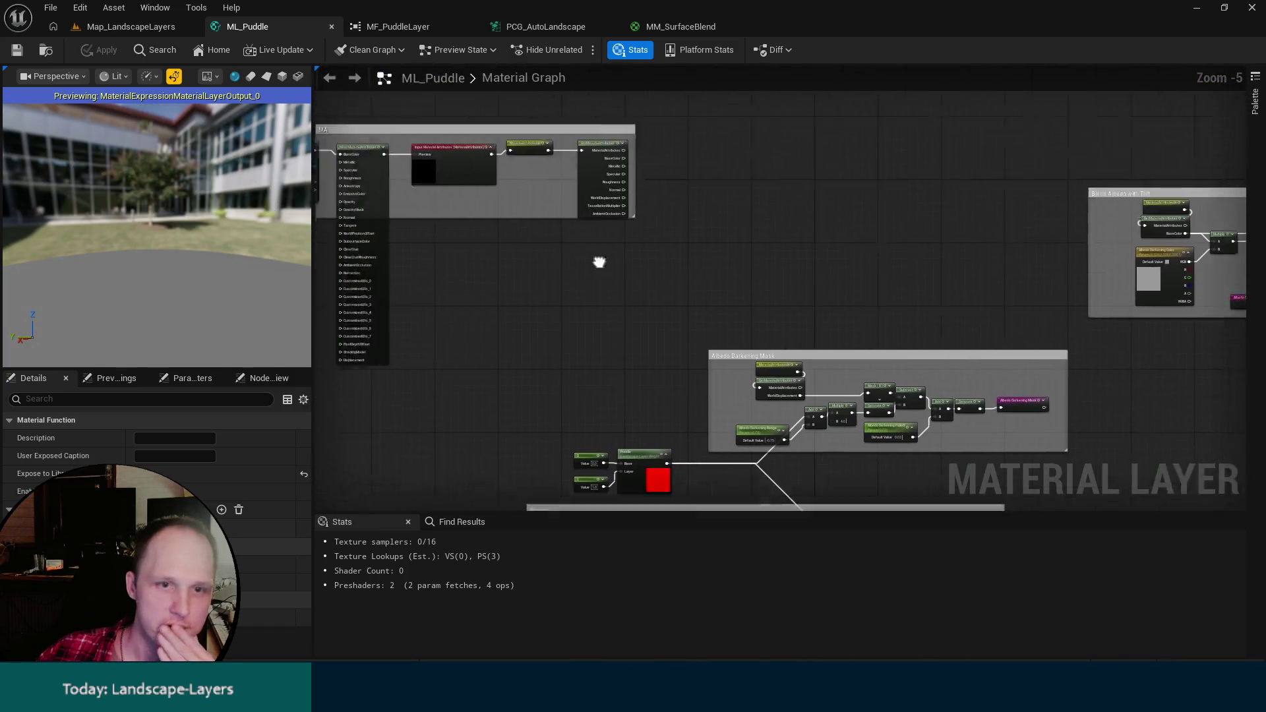
Select ML_Puddle's Texture Sample, survey the GetMaterialAttributes area, then return to MM_SurfaceBlend.
scroll(465, 236, "up", 6)
scroll(466, 236, "up", 1)
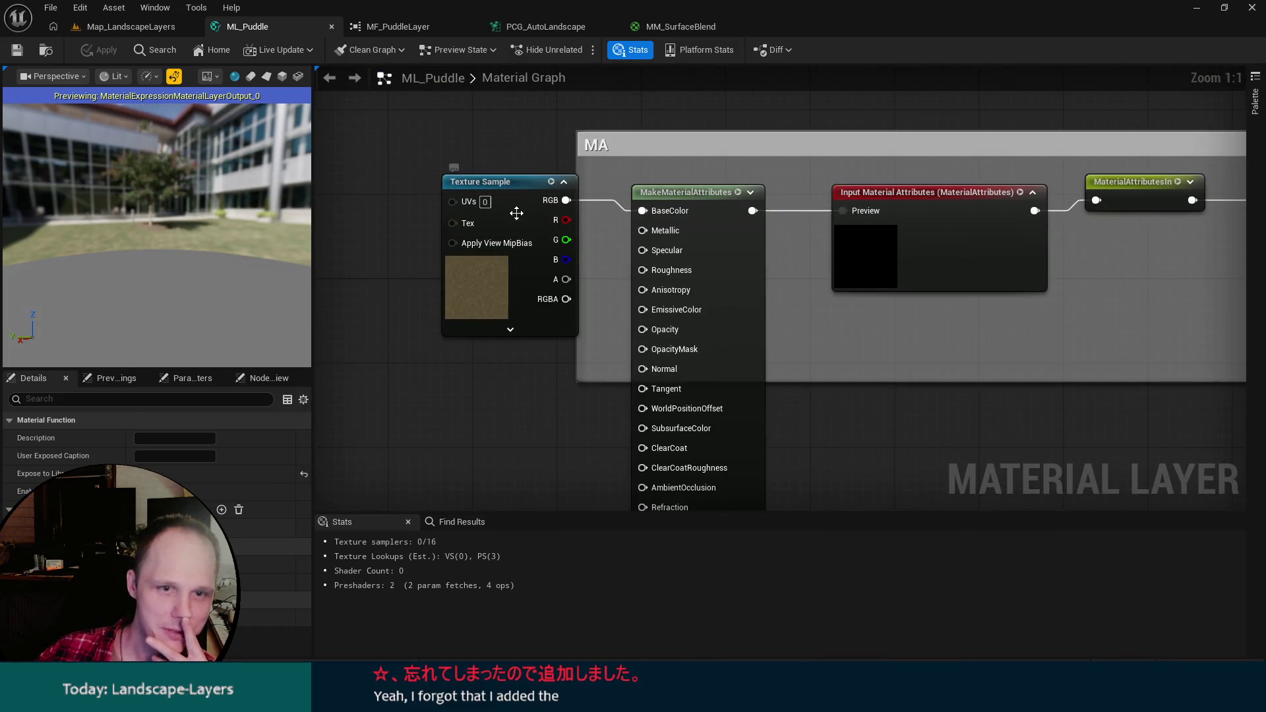
left_click(508, 185)
mouse_move(848, 358)
left_mouse_down()
mouse_move(754, 178)
mouse_move(660, 298)
mouse_move(553, 353)
left_mouse_up()
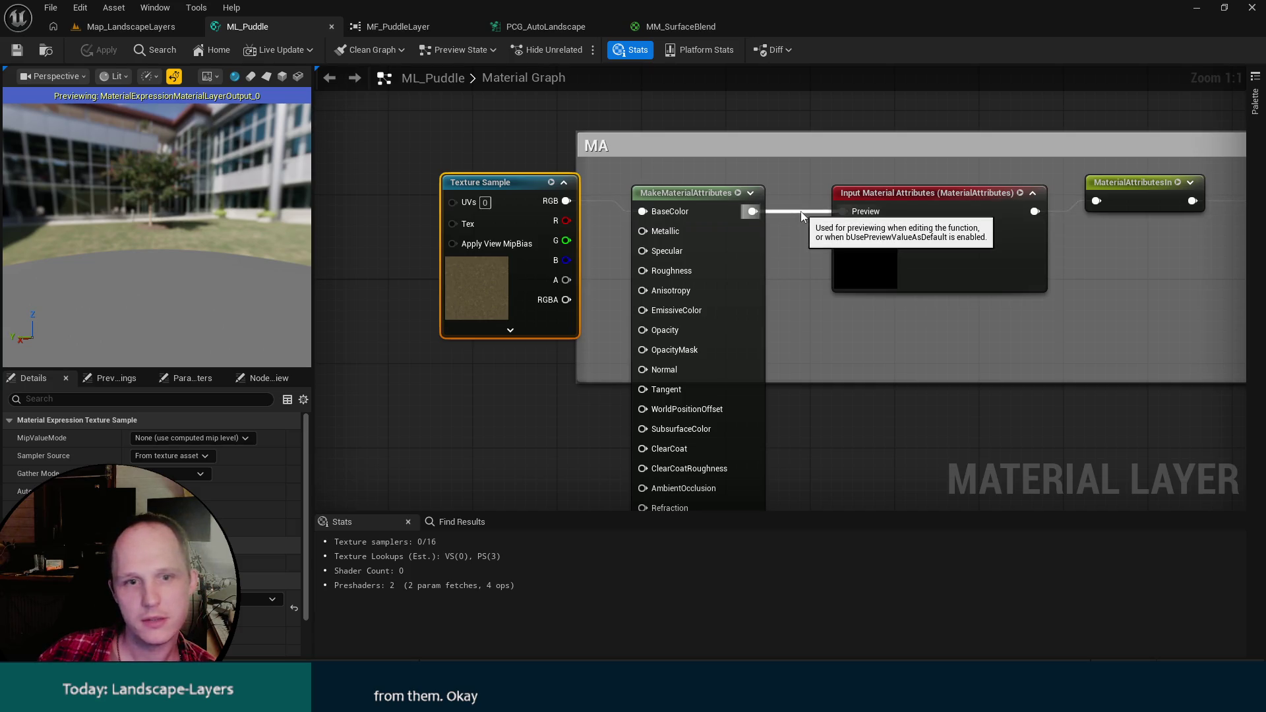
left_click_drag(801, 211, 729, 391)
scroll(730, 390, "down", 8)
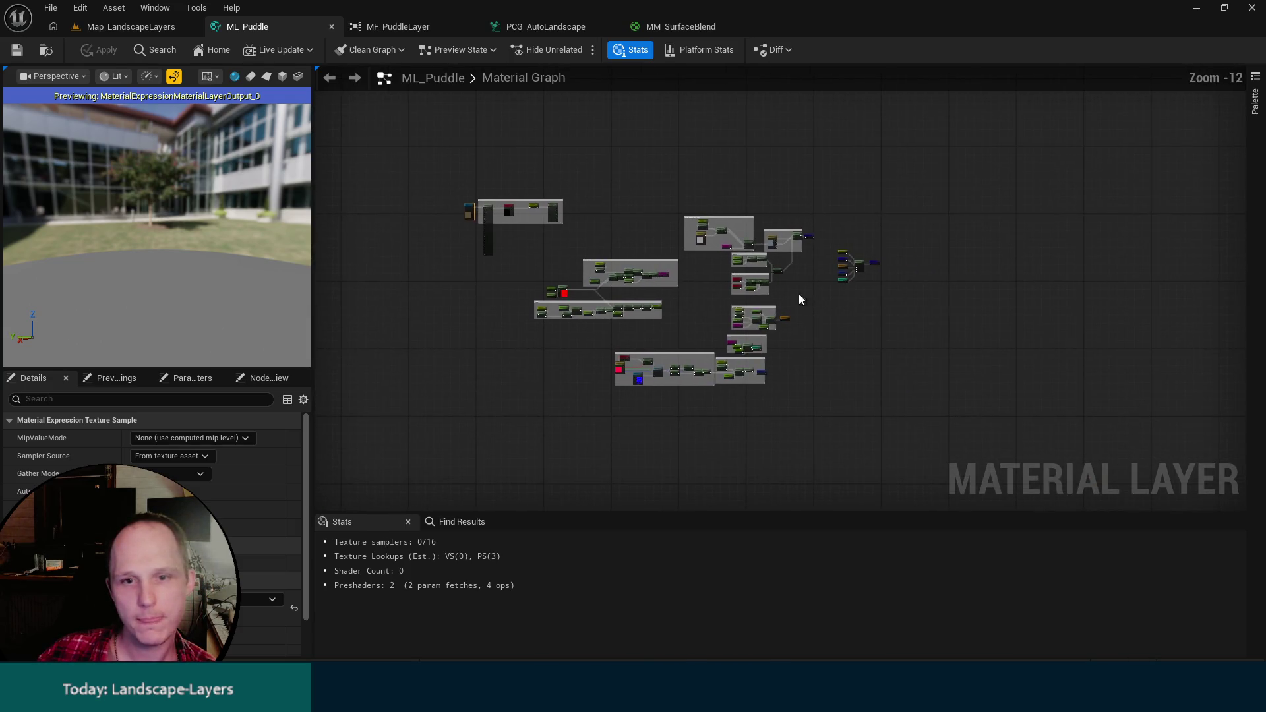
left_click(822, 311)
scroll(868, 294, "up", 5)
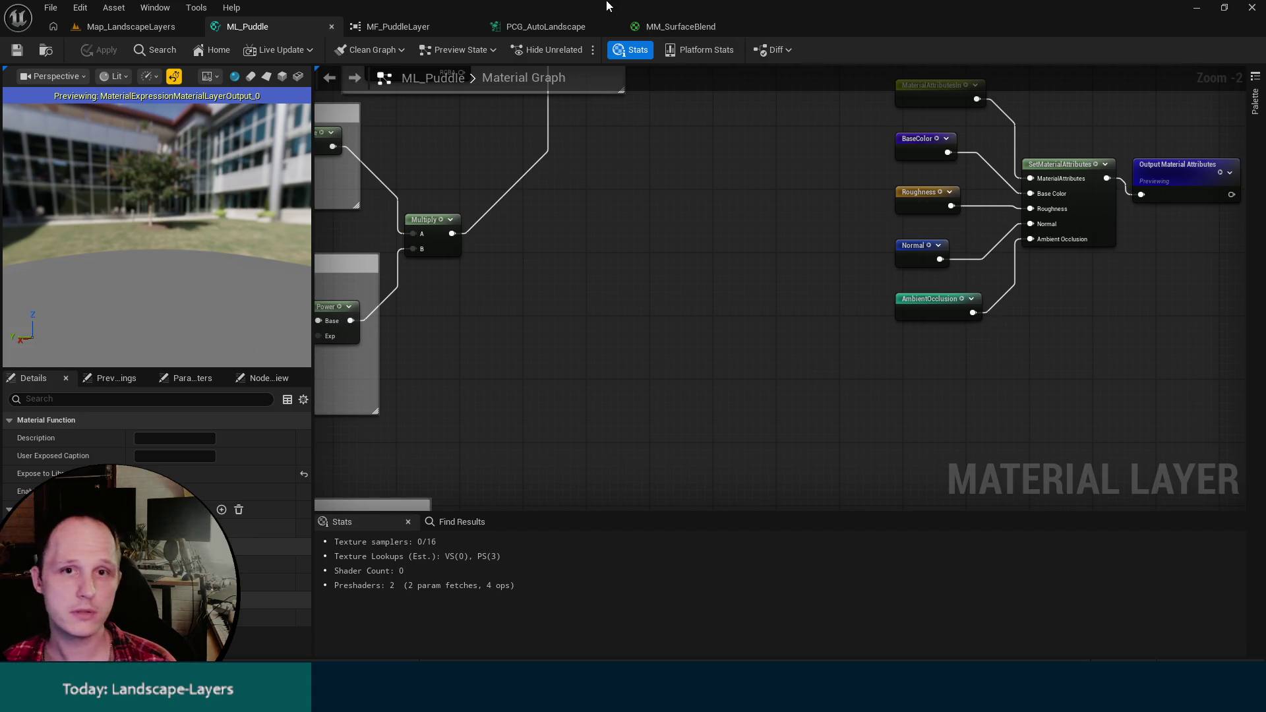
left_click(670, 27)
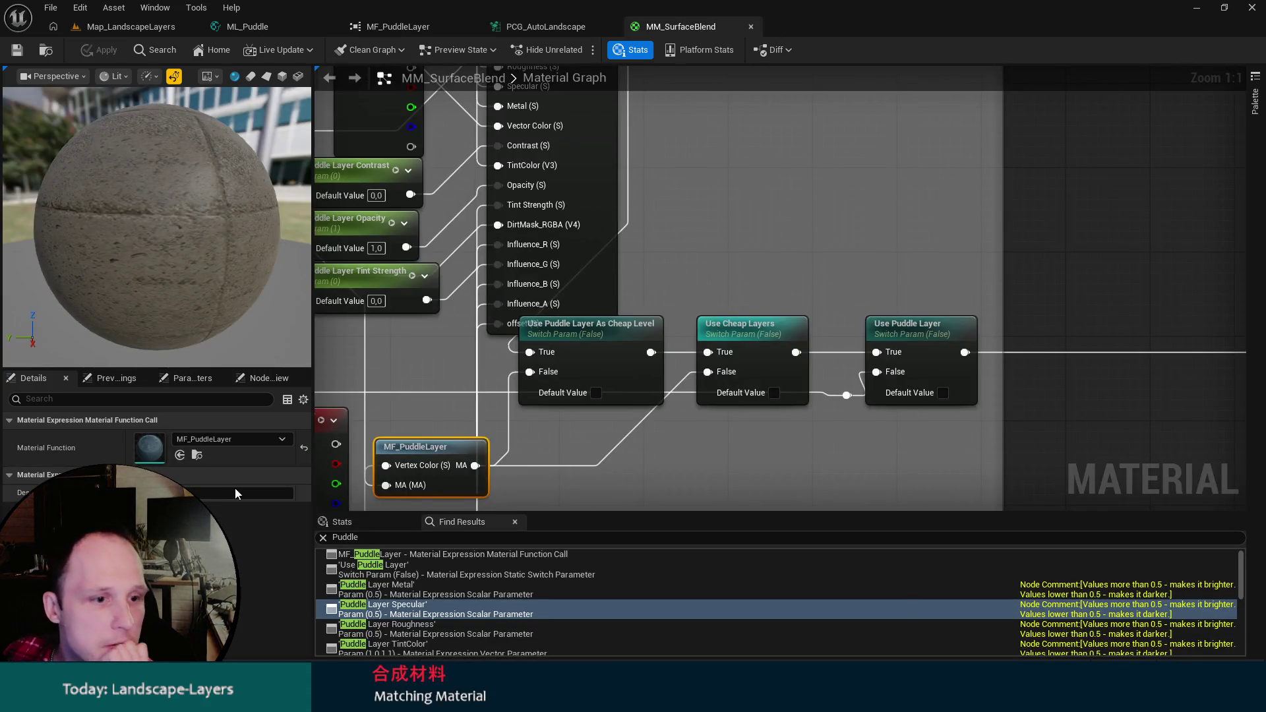
Locate MF_PuddleLayer in the Content Browser and open it in its own editor.
left_click(197, 455)
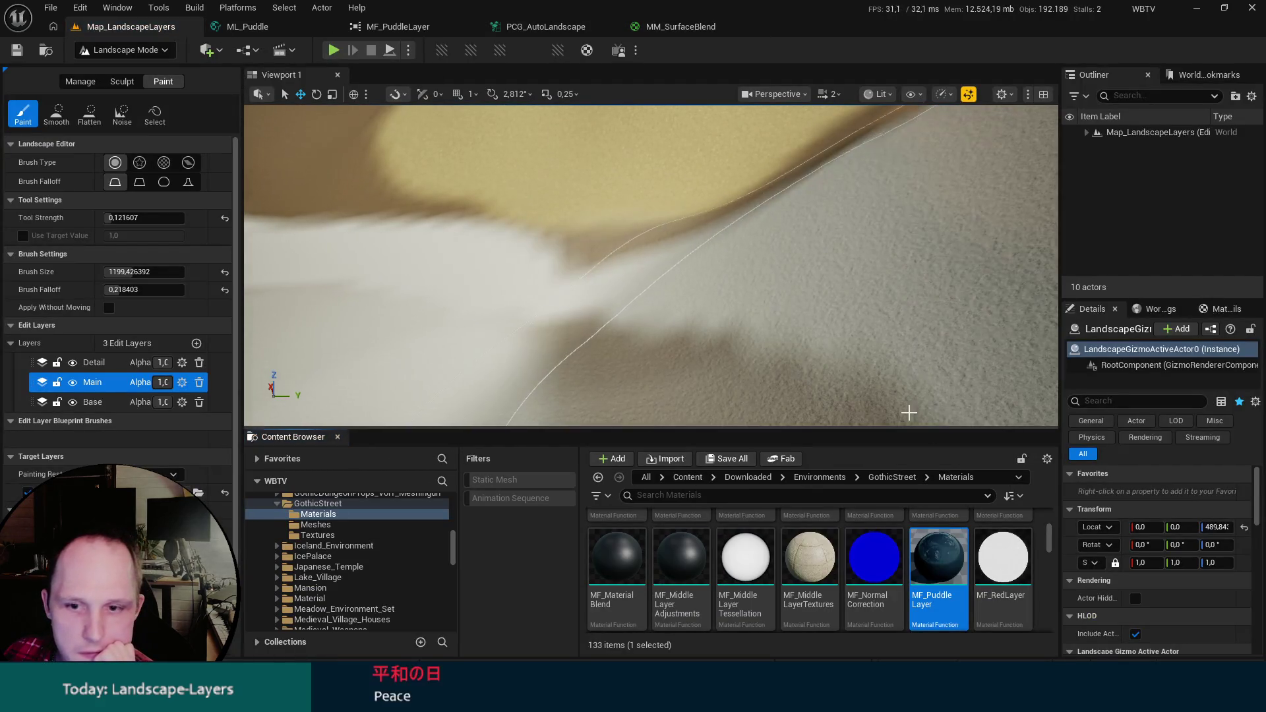
left_click_drag(908, 428, 909, 257)
double_click(943, 394)
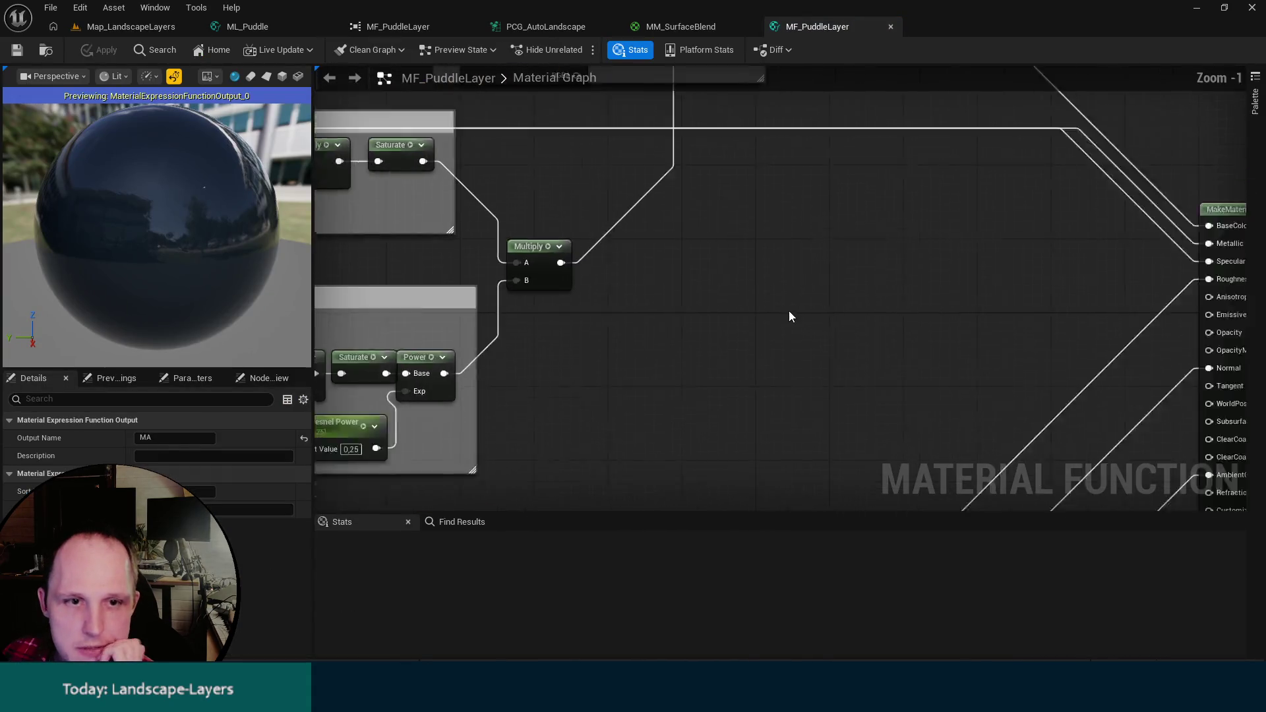
Survey MF_PuddleLayer's Waves Normal, Blend AO, Normals and Roughness groups, then return to MM_SurfaceBlend.
scroll(789, 311, "down", 3)
mouse_move(784, 254)
left_mouse_down()
mouse_move(686, 235)
mouse_move(894, 185)
mouse_move(1101, 192)
left_mouse_up()
mouse_move(777, 367)
left_mouse_down()
mouse_move(798, 350)
mouse_move(805, 204)
mouse_move(905, 145)
mouse_move(799, 382)
left_mouse_up()
scroll(800, 382, "up", 3)
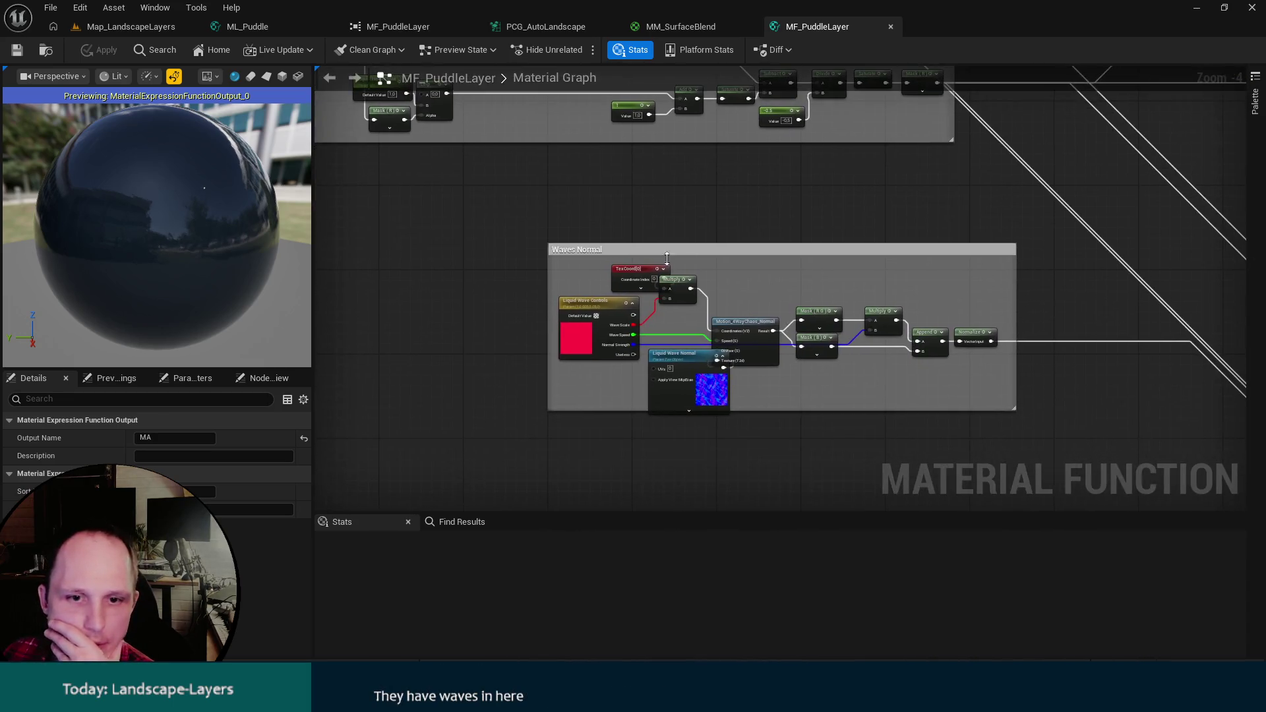
mouse_move(785, 208)
left_mouse_down()
mouse_move(754, 204)
mouse_move(845, 217)
mouse_move(686, 231)
left_mouse_up()
mouse_move(778, 229)
left_mouse_down()
mouse_move(661, 166)
mouse_move(546, 169)
mouse_move(461, 254)
left_mouse_up()
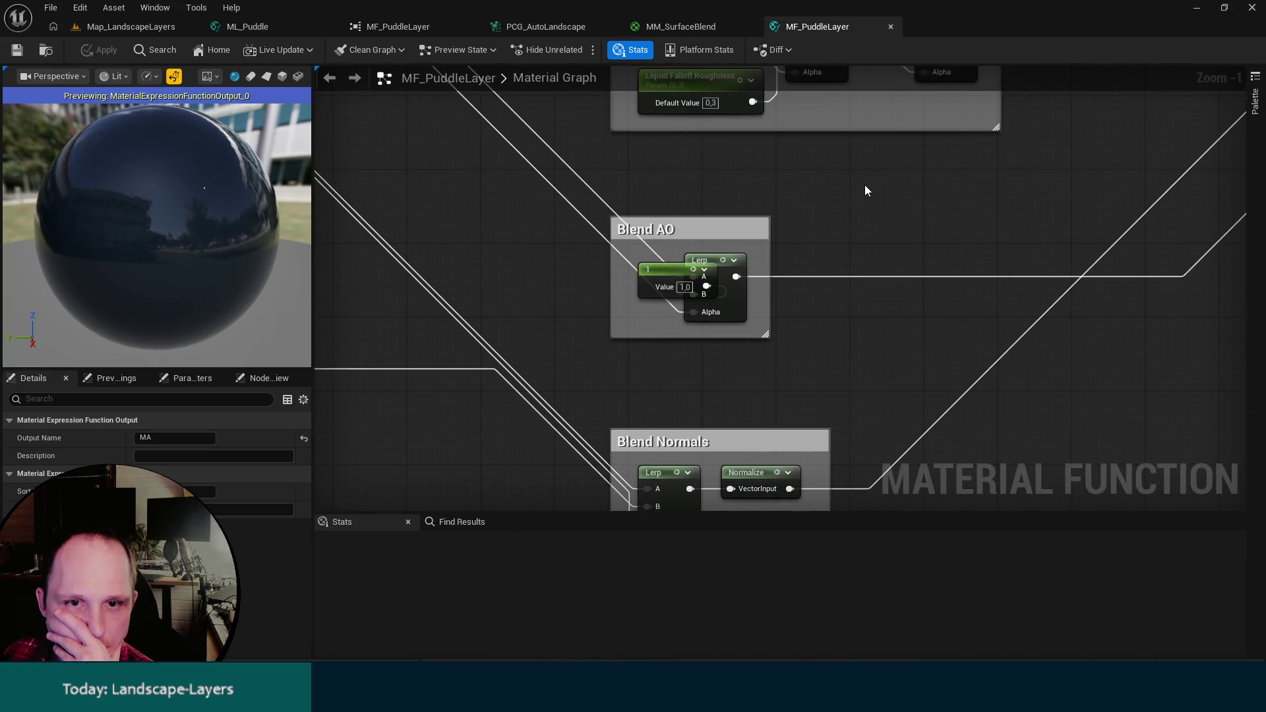
mouse_move(864, 189)
left_mouse_down()
mouse_move(721, 254)
mouse_move(690, 98)
left_mouse_up()
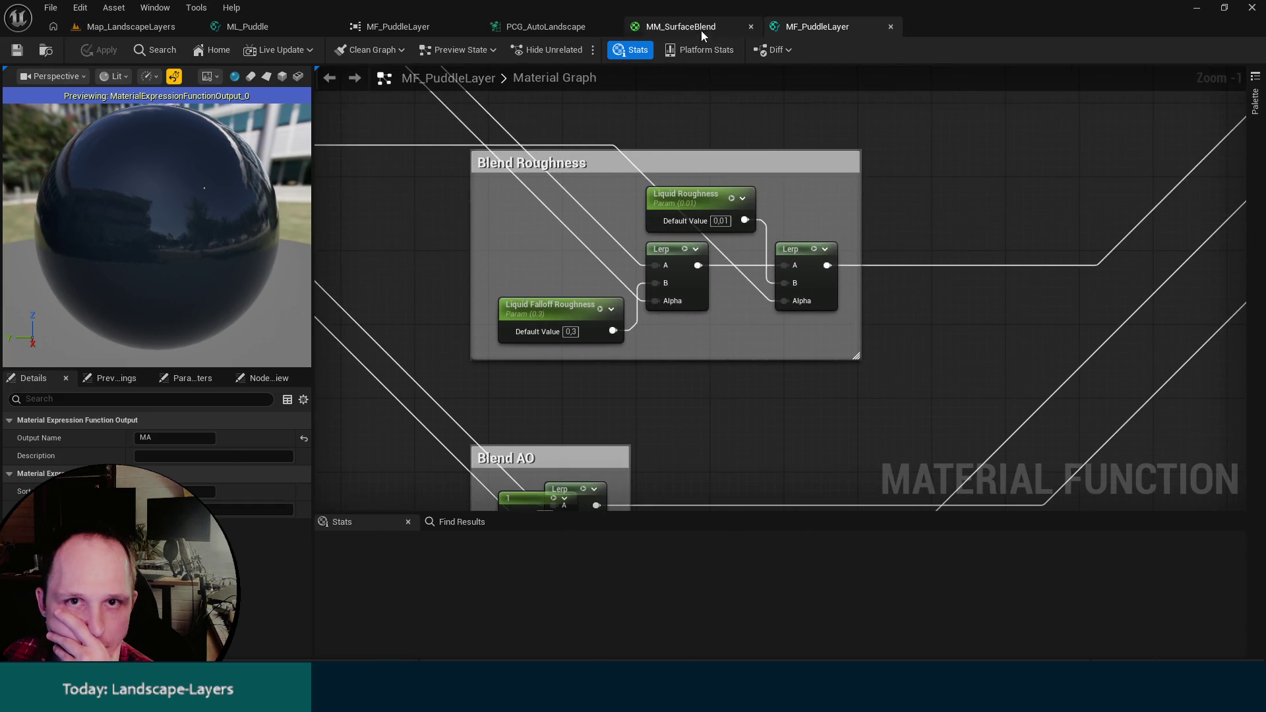
left_click(692, 26)
mouse_move(719, 216)
left_mouse_down()
mouse_move(884, 158)
mouse_move(877, 205)
mouse_move(837, 230)
left_mouse_up()
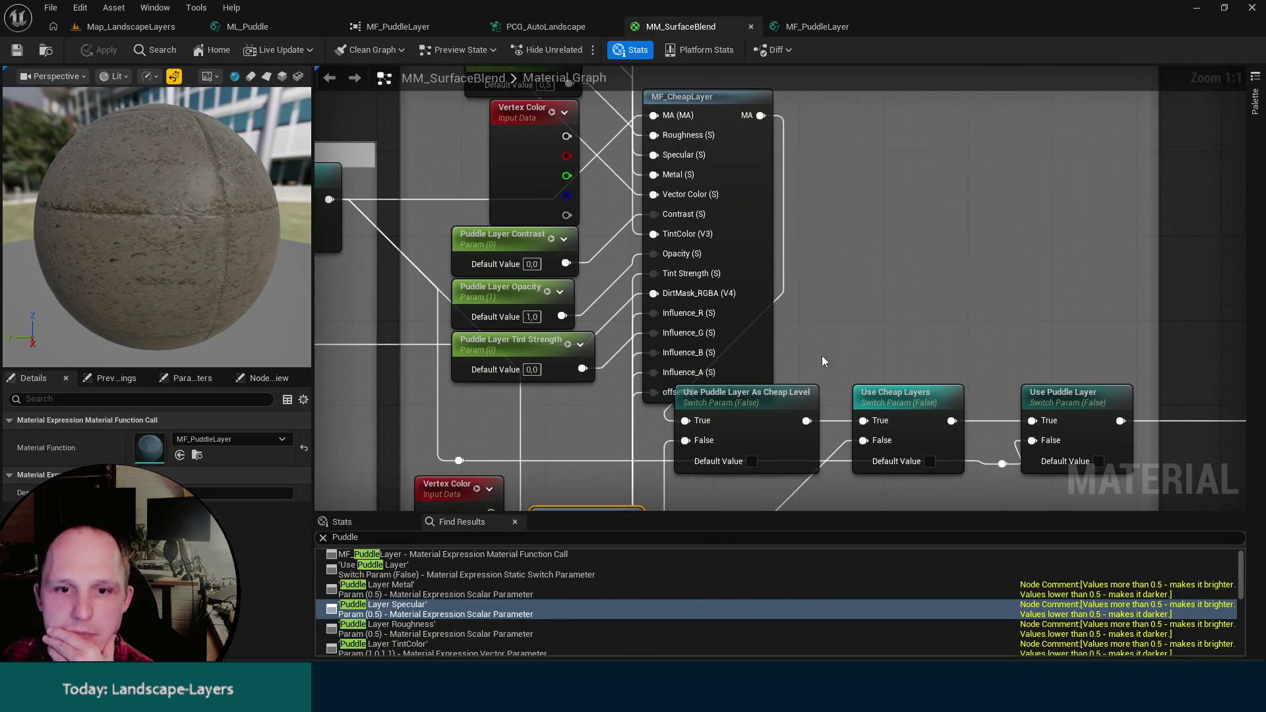
Shift MM_SurfaceBlend's three switch nodes and reroute further right, then view the ML_Puddle graph.
mouse_move(1055, 474)
left_mouse_down()
mouse_move(737, 390)
mouse_move(906, 389)
left_mouse_up()
mouse_move(664, 75)
left_mouse_down()
mouse_move(812, 146)
mouse_move(878, 252)
left_mouse_up()
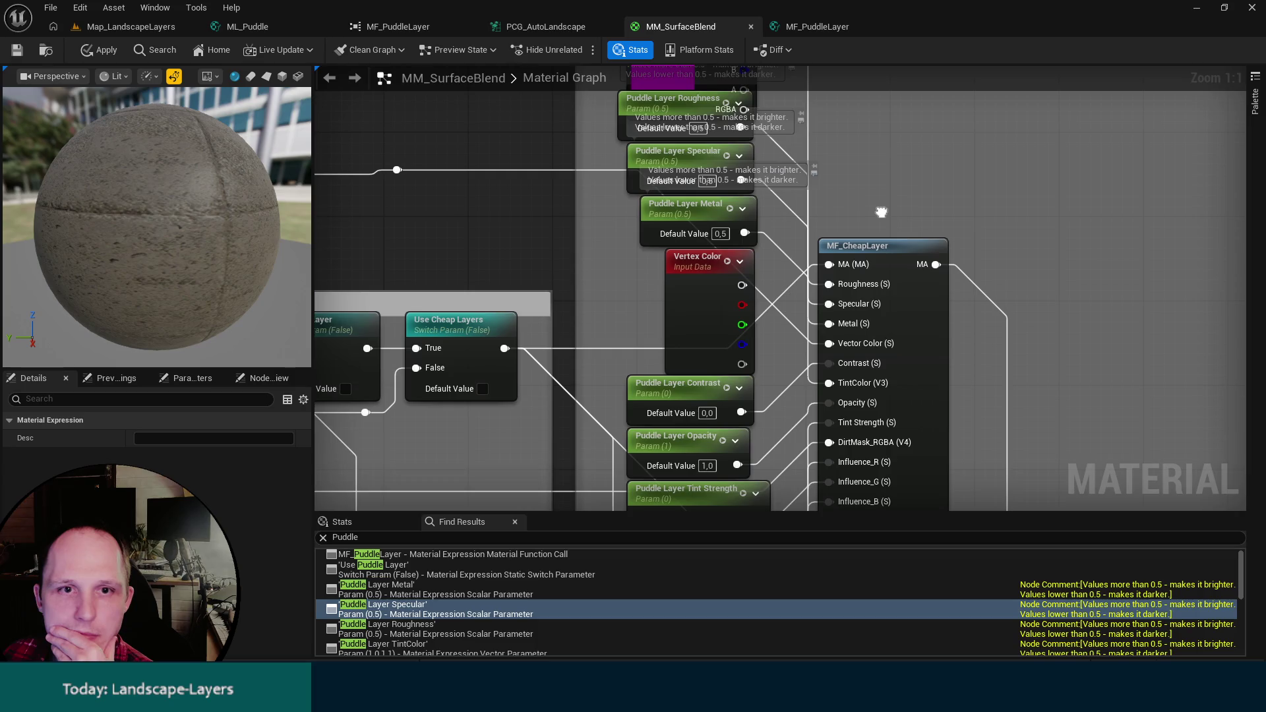
left_click(282, 30)
scroll(675, 268, "up", 2)
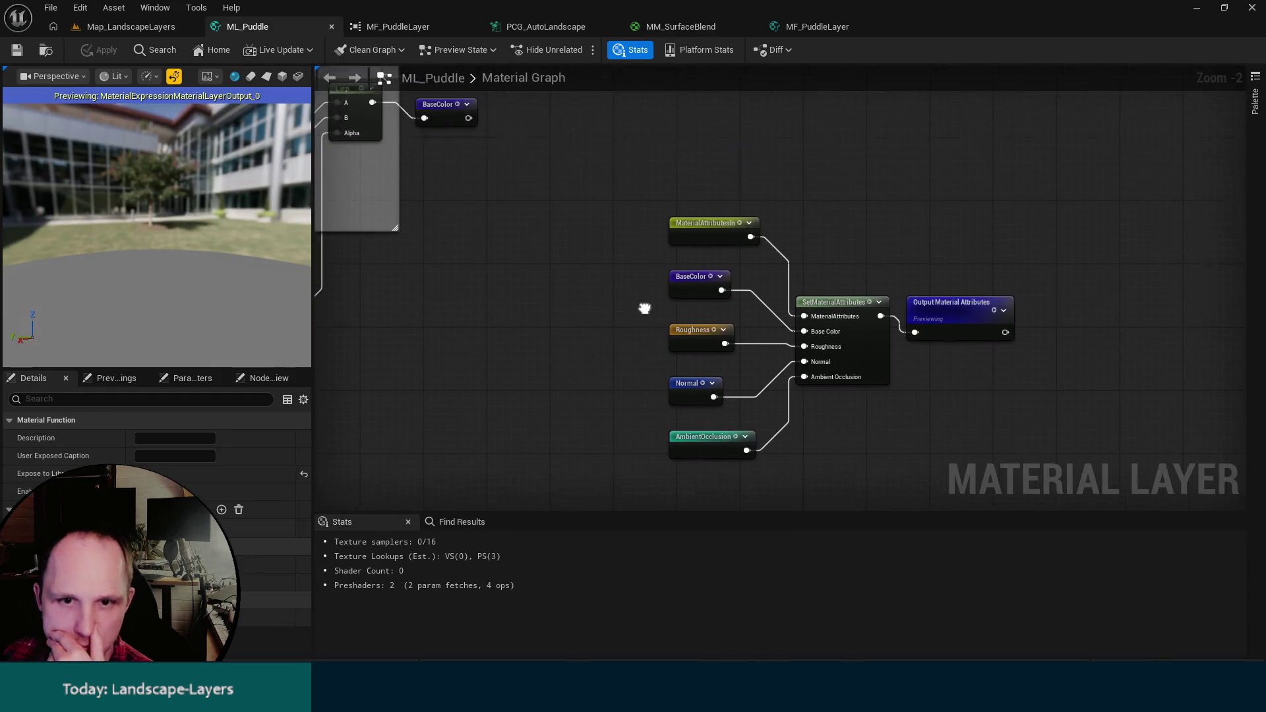
Search the ML_Puddle node menu for 'la' Landscape nodes, then pull up the landscape documentation.
right_click(704, 248)
type("la")
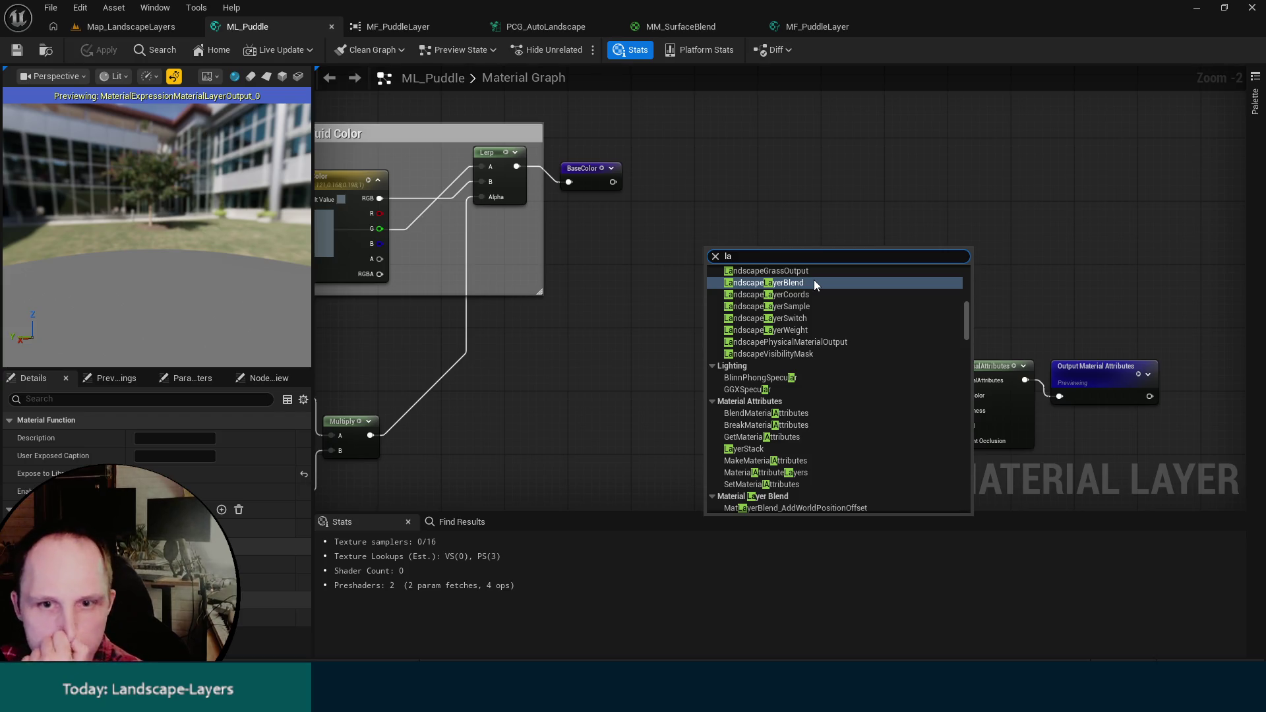
key("Escape")
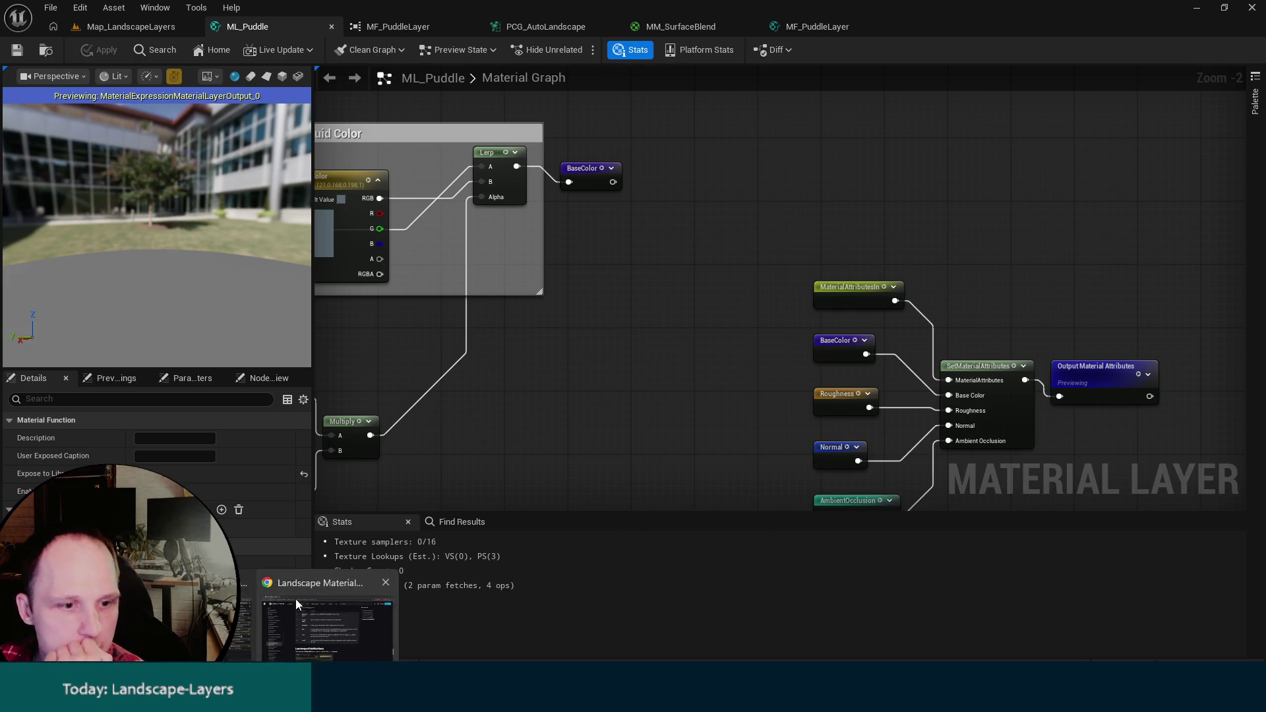
left_click(295, 599)
scroll(700, 344, "up", 5)
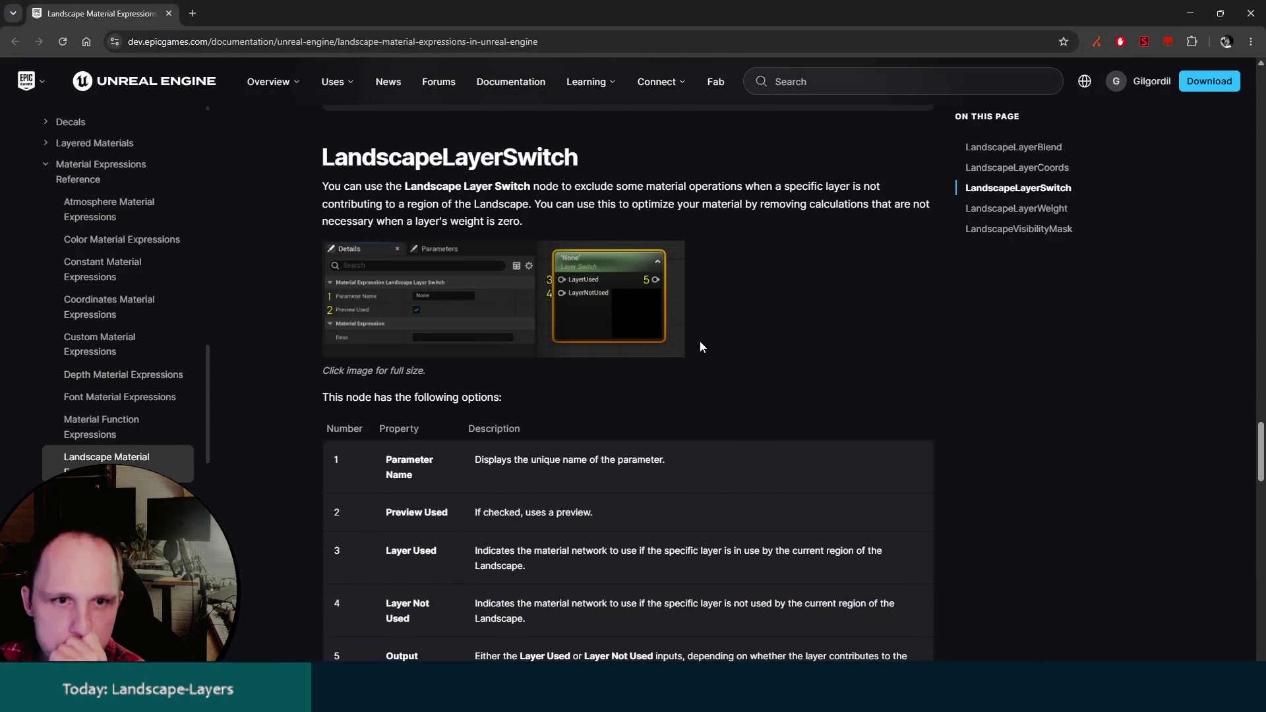
Read the LandscapeLayerCoords, LayerSwitch, LayerWeight and VisibilityMask documentation sections.
scroll(701, 343, "up", 9)
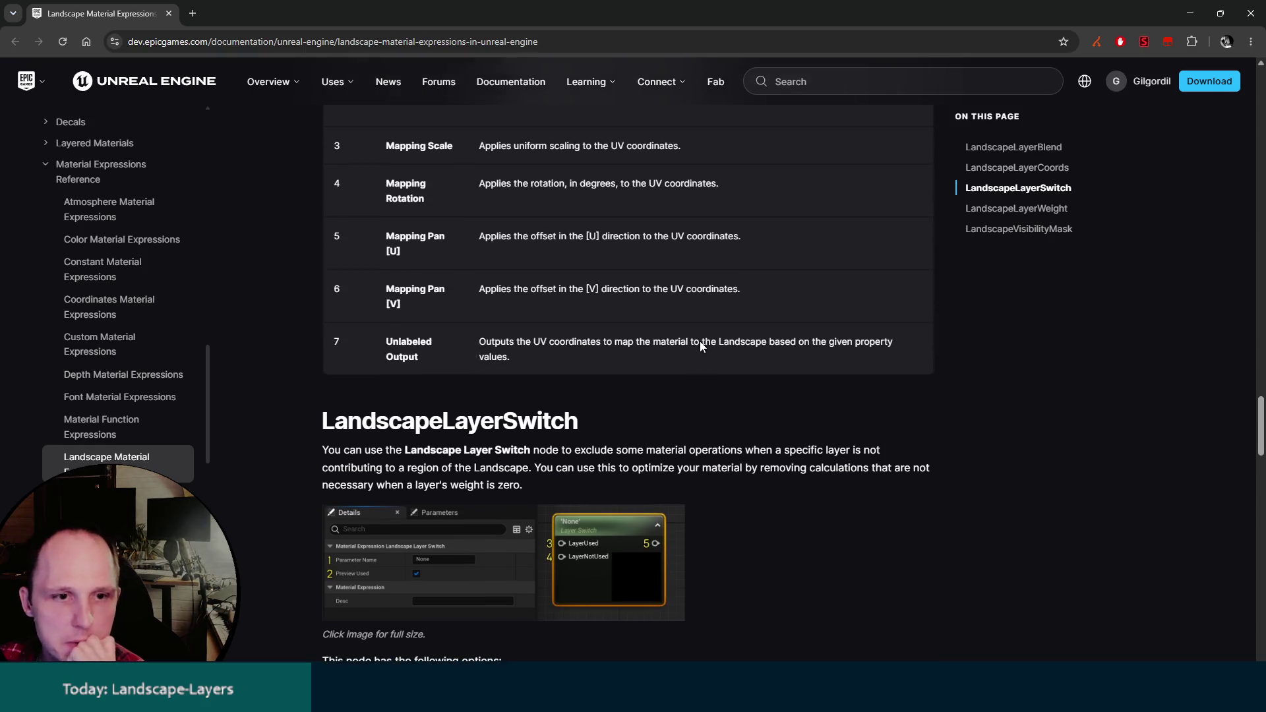
scroll(701, 341, "up", 4)
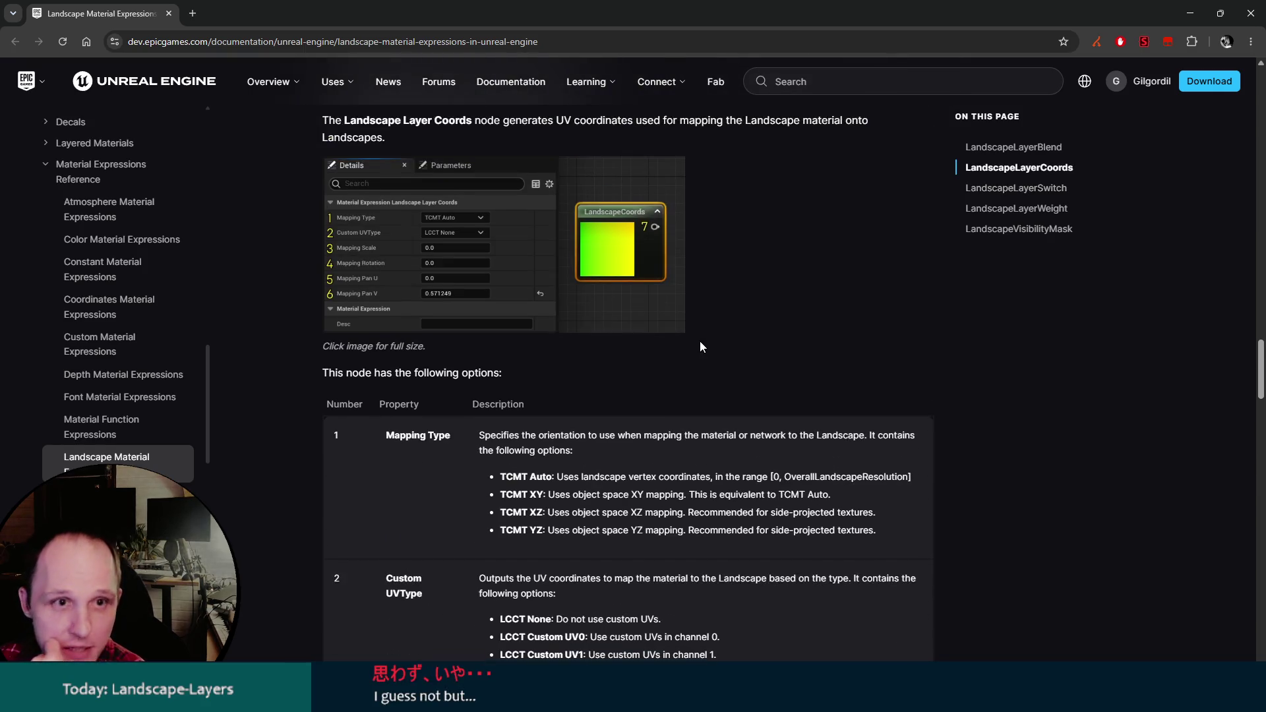
scroll(700, 341, "up", 4)
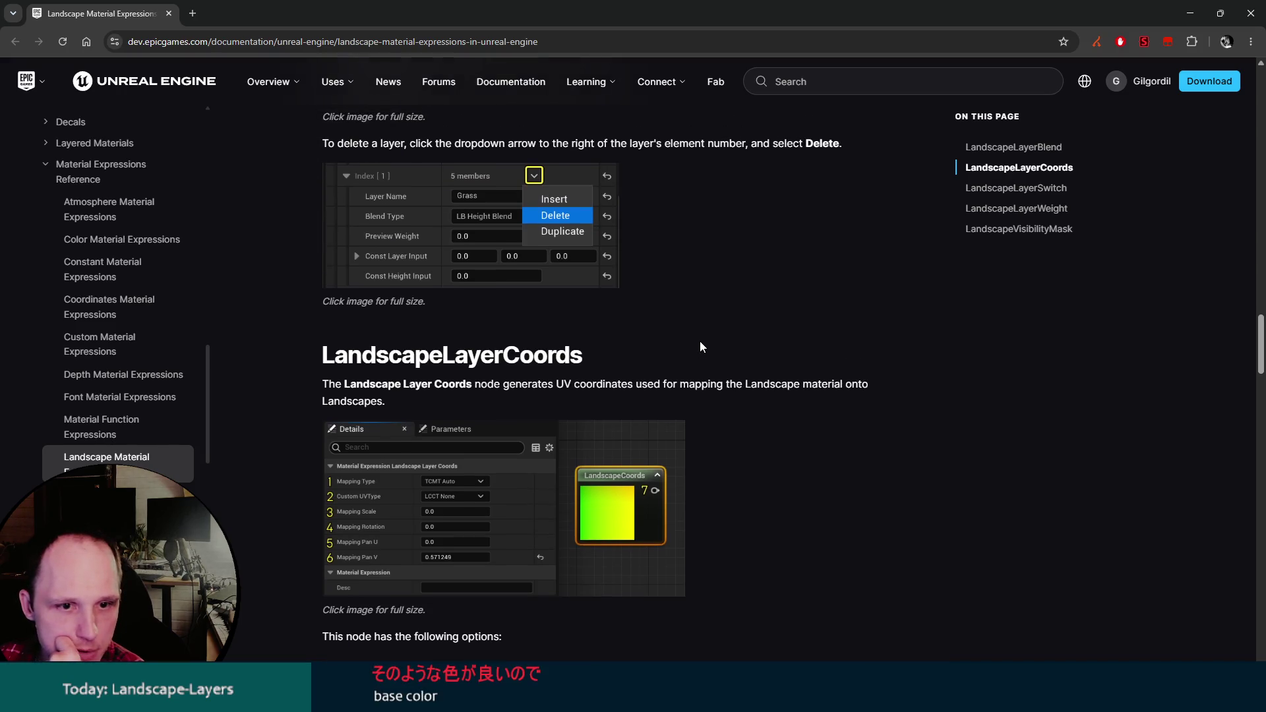
scroll(564, 379, "up", 10)
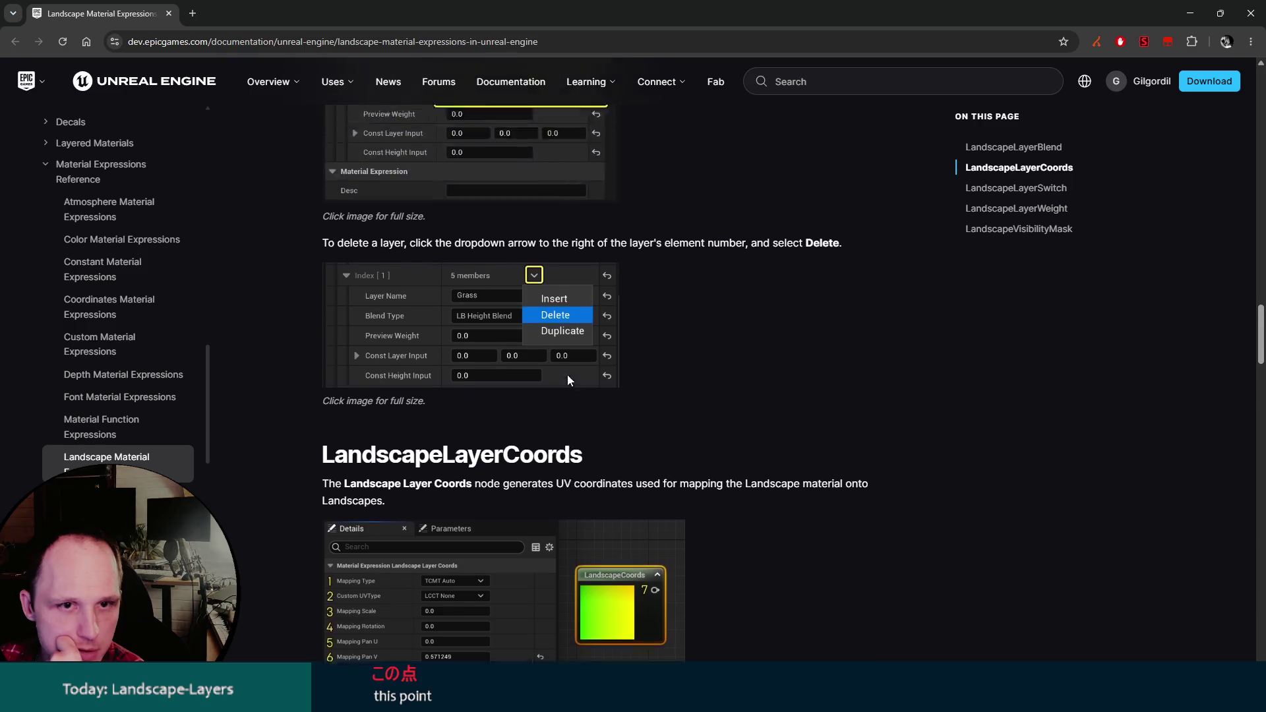
scroll(583, 382, "down", 15)
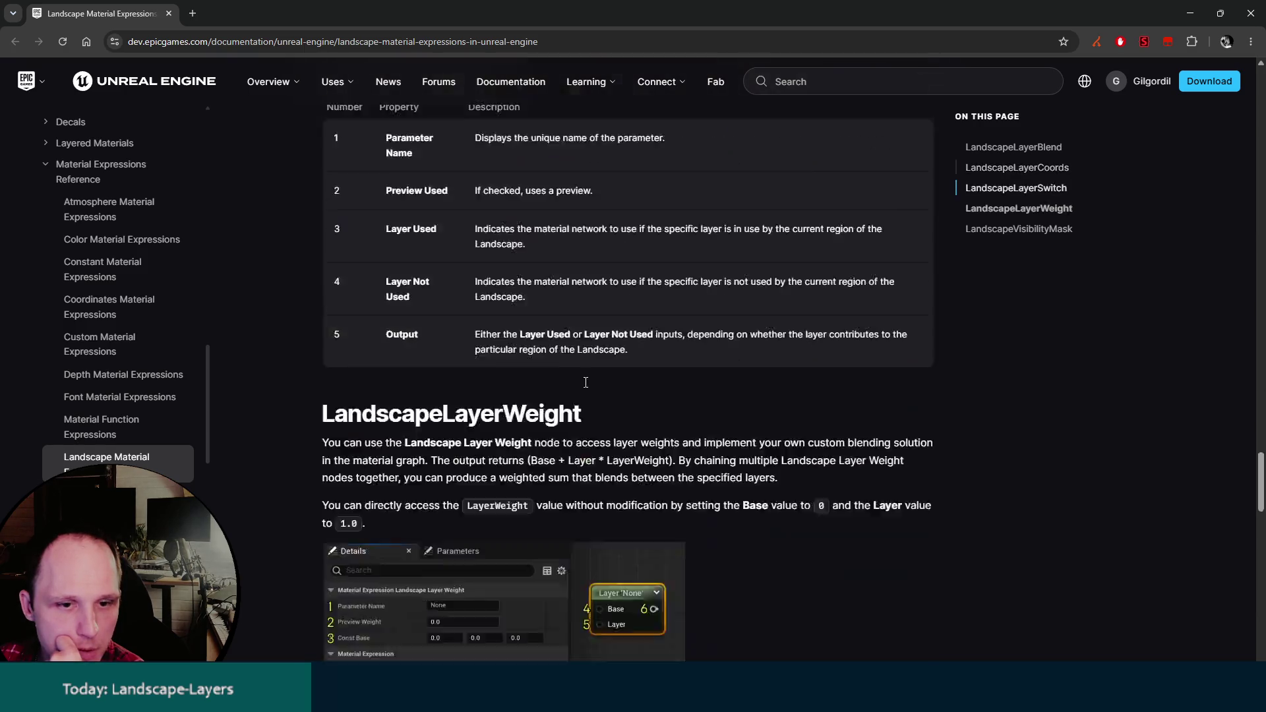
scroll(583, 383, "up", 5)
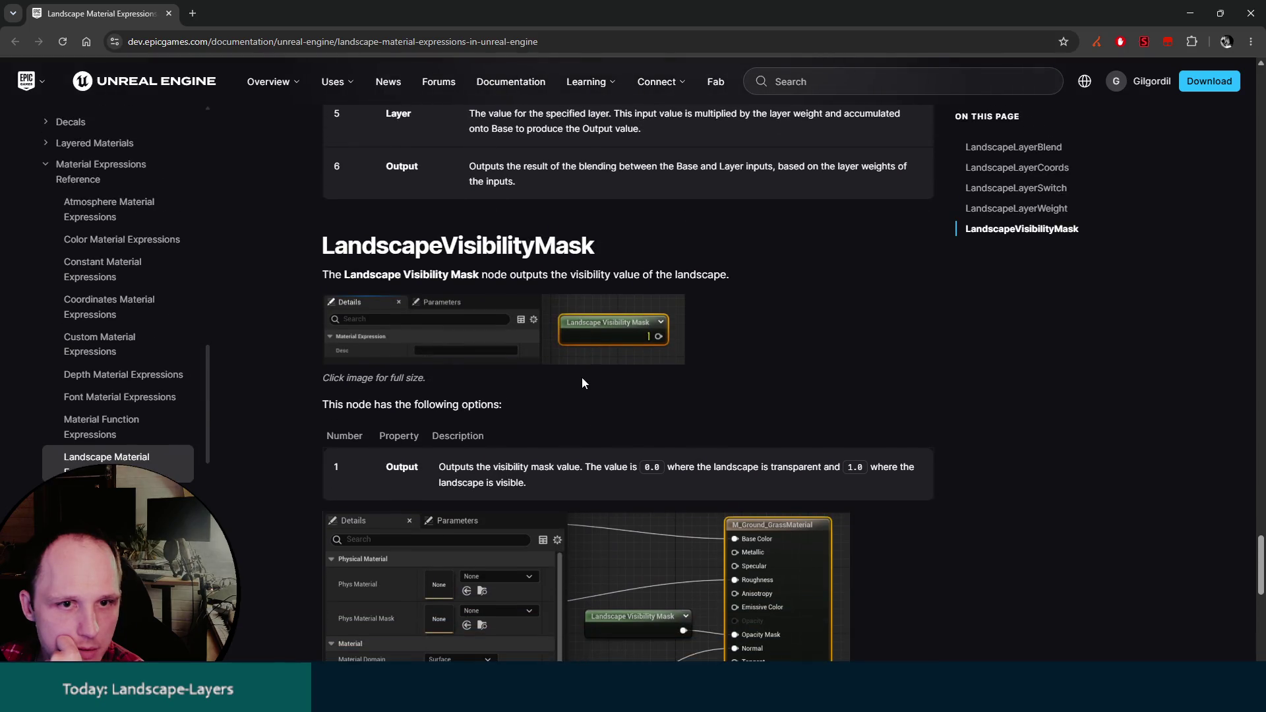
scroll(581, 378, "up", 10)
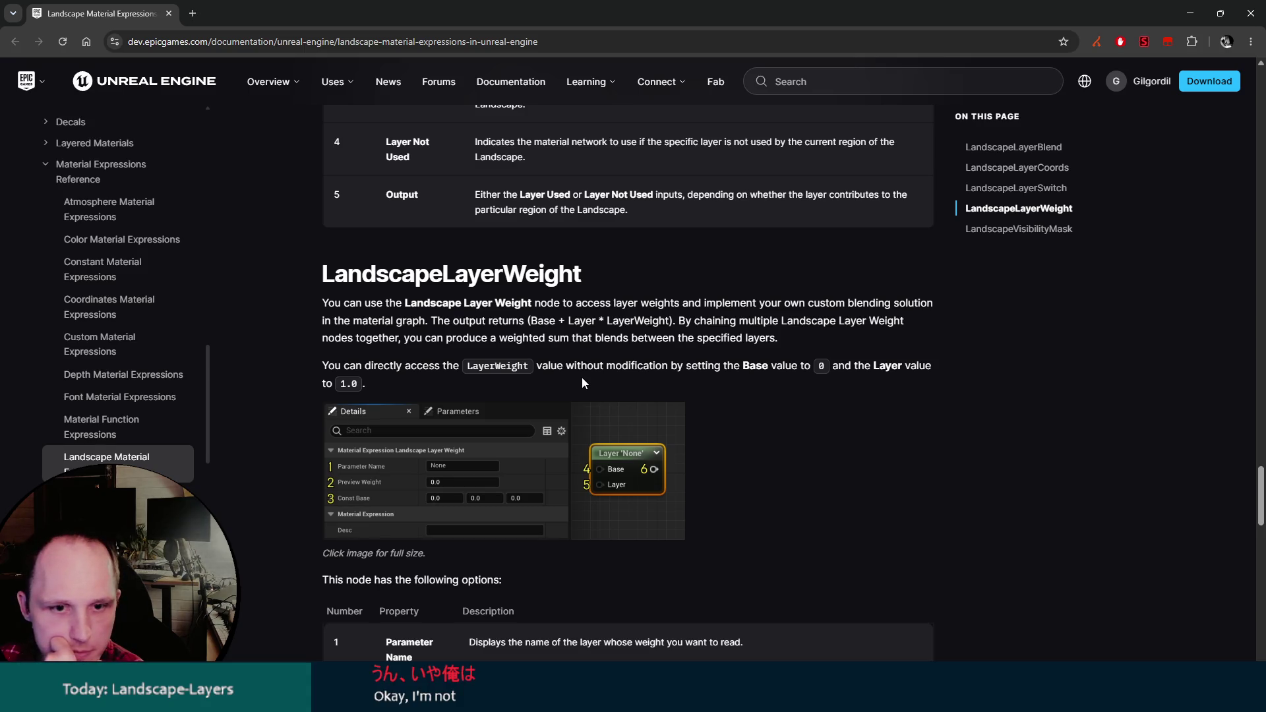
scroll(600, 374, "up", 5)
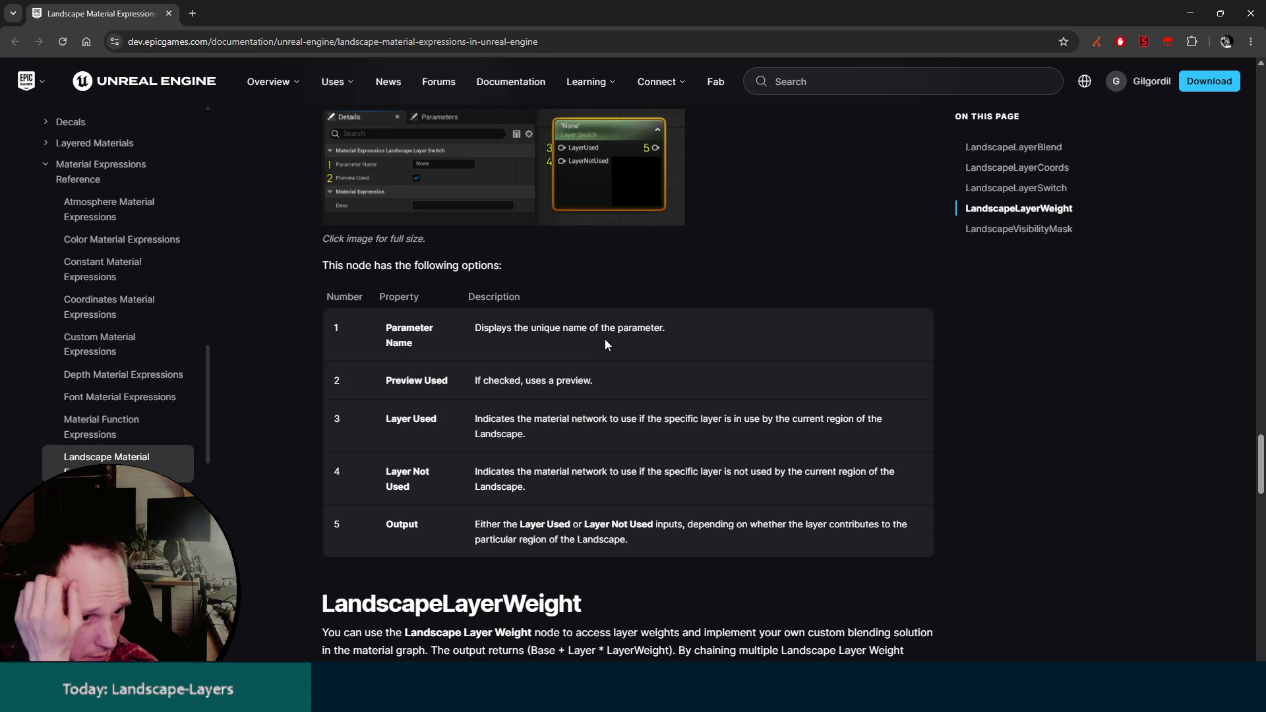
left_click(1191, 13)
Pan the ML_Puddle graph to bring the Blend Liquid Color group fully into view.
left_click_drag(547, 378, 658, 323)
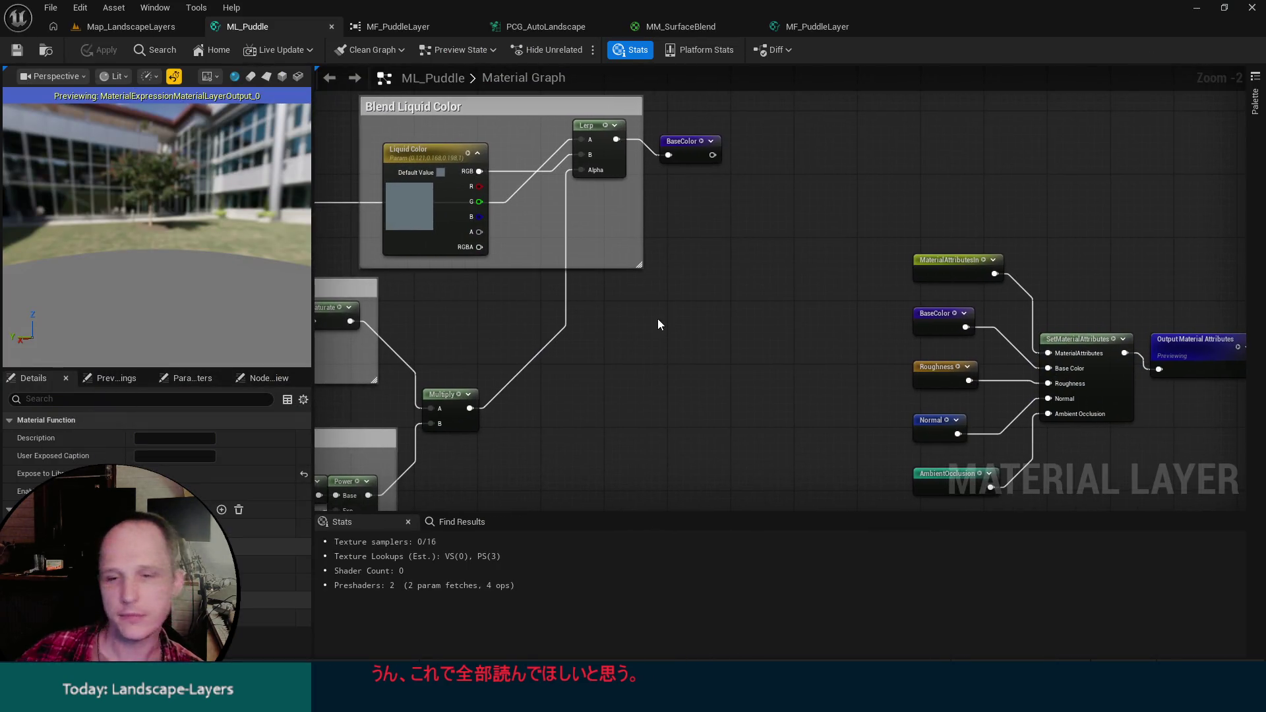